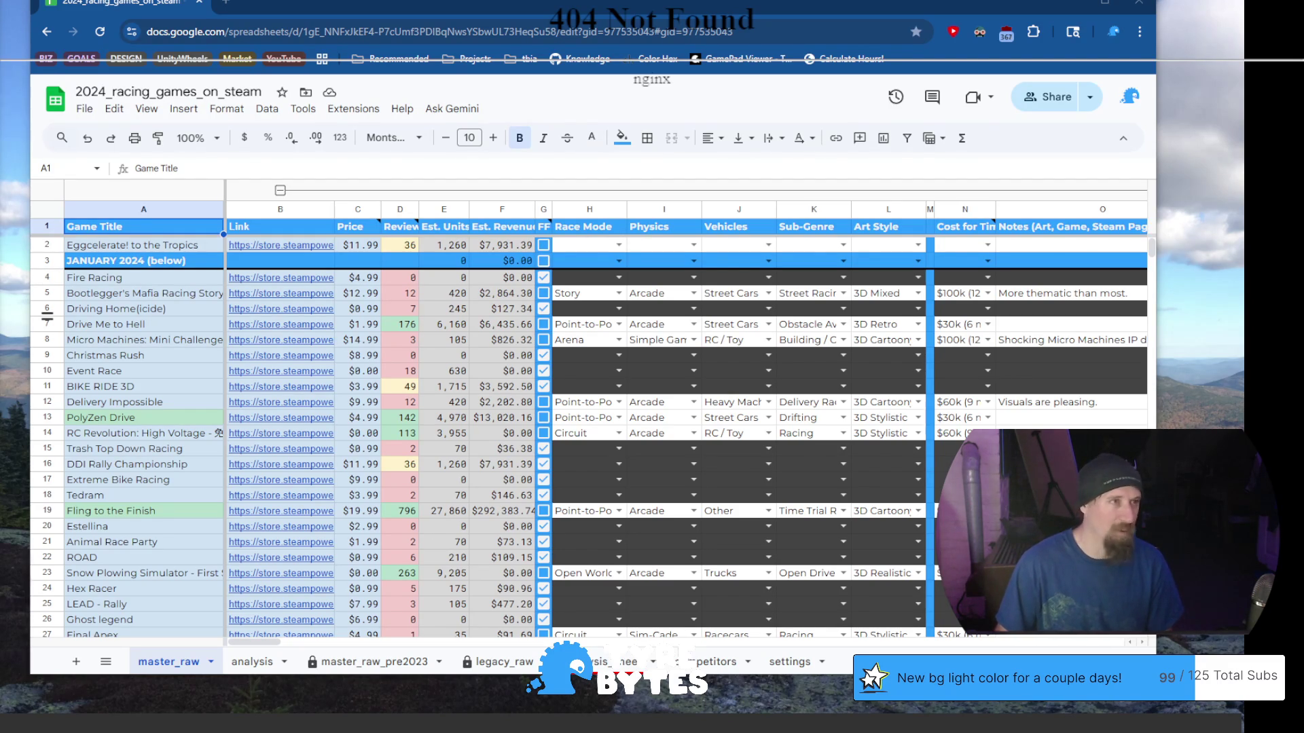
Bring OBS Studio to the front over the racing games spreadsheet with Alt+Tab
key("alt+Tab")
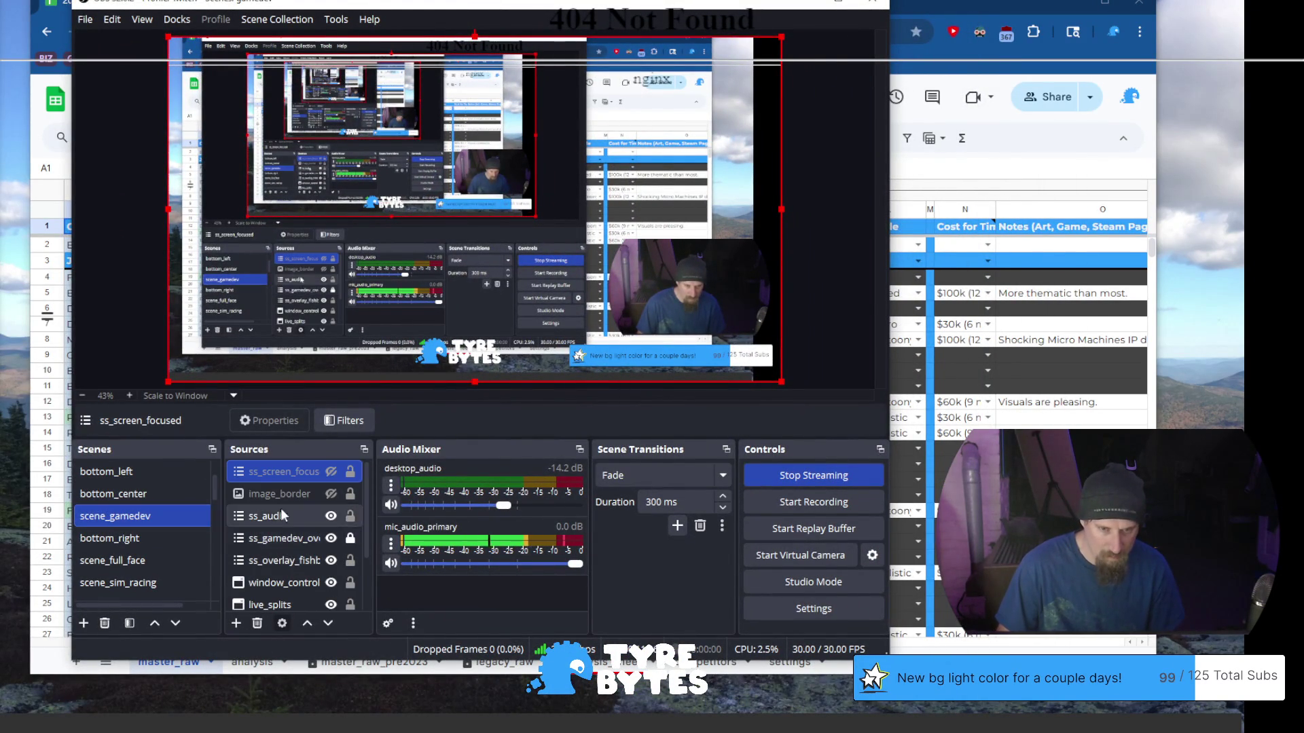
Open mic_audio_primary's filters and check the Noise Suppression method options without changing them
right_click(511, 524)
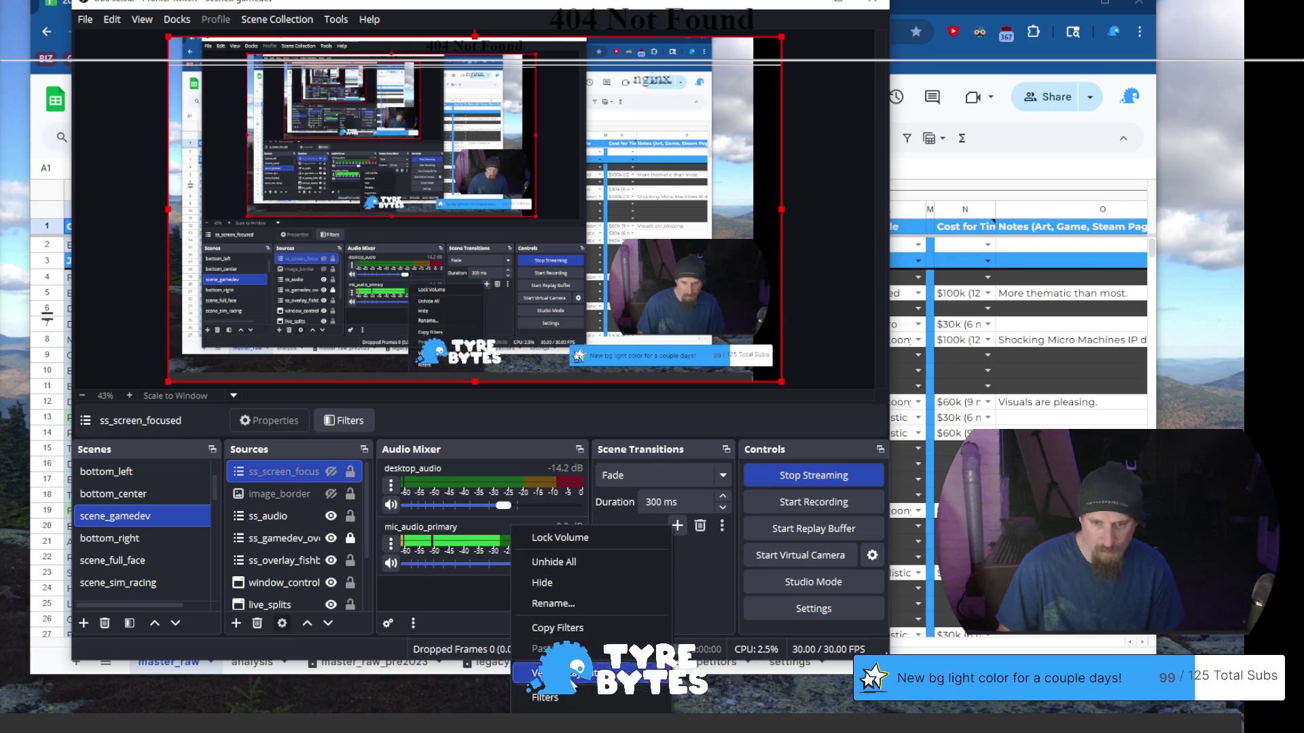
left_click(580, 701)
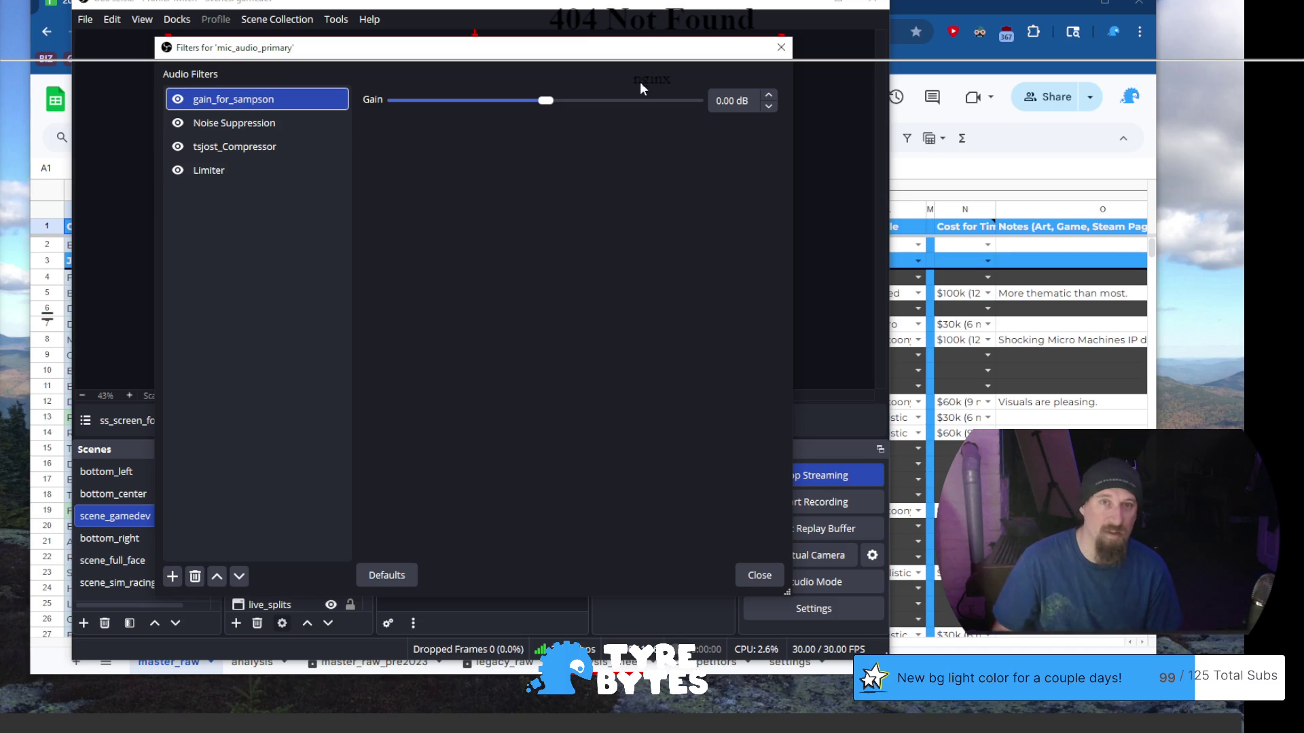
left_click(265, 134)
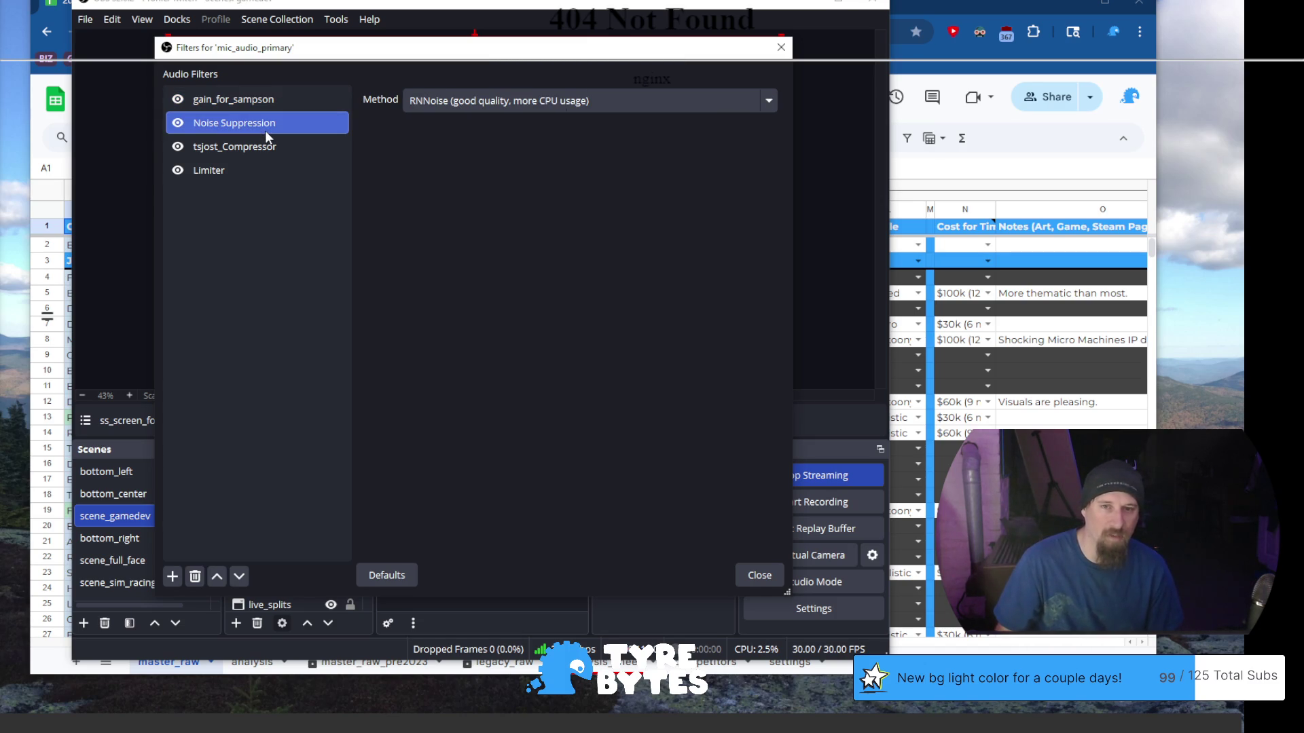
left_click(495, 96)
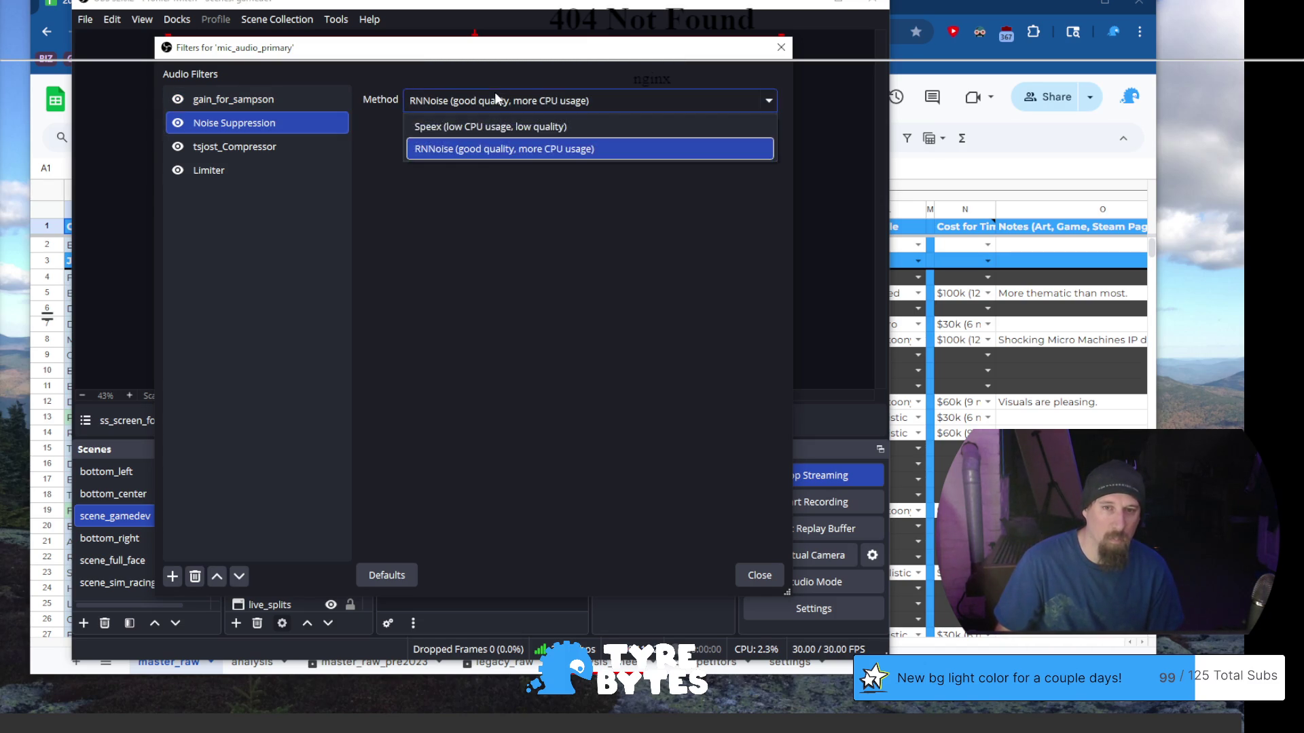
left_click(500, 195)
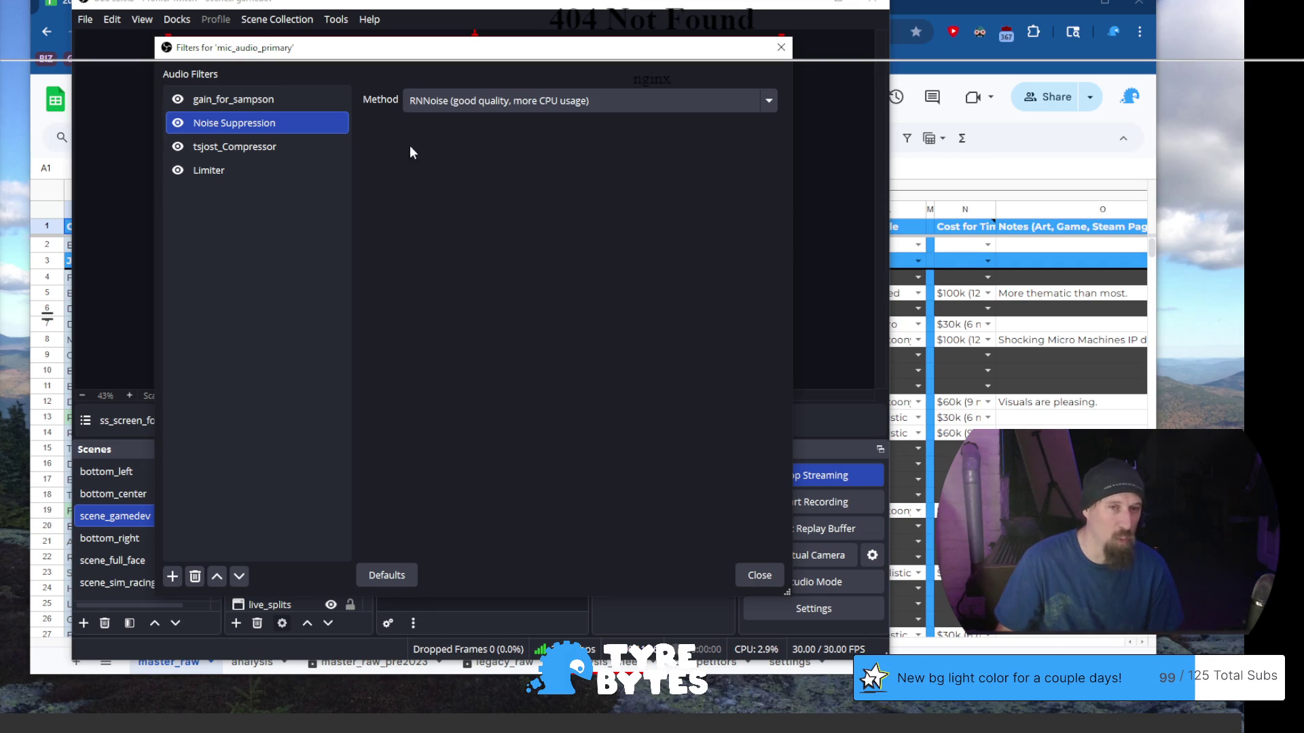
Review the tsjost_Compressor and Limiter settings, then disable the Noise Suppression filter
left_click(298, 146)
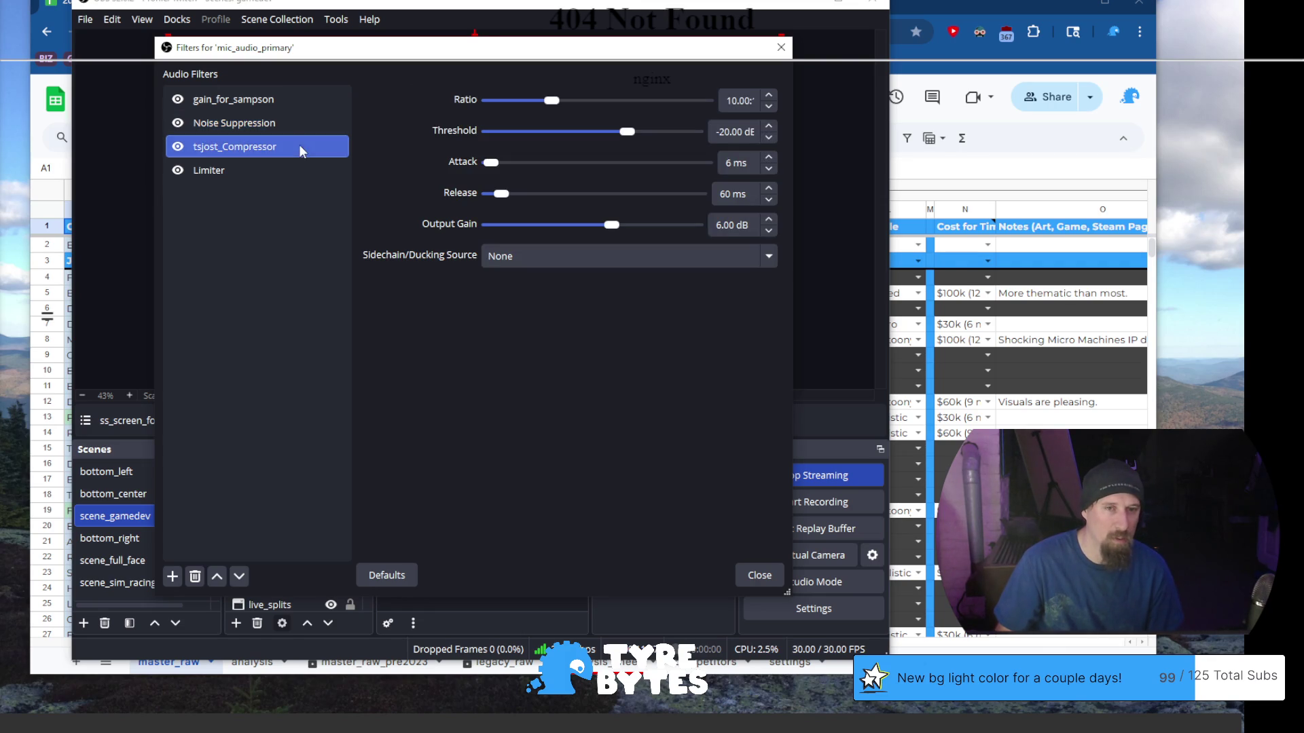
left_click(269, 177)
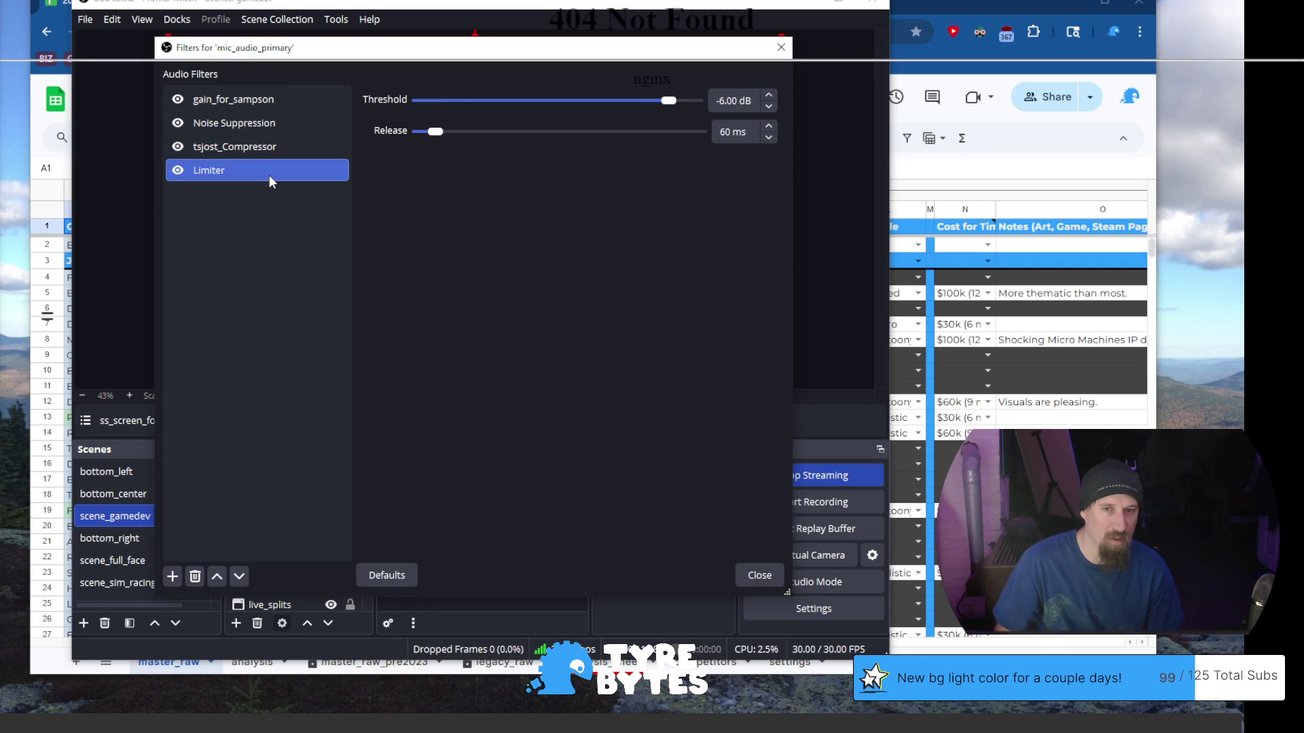
left_click(290, 148)
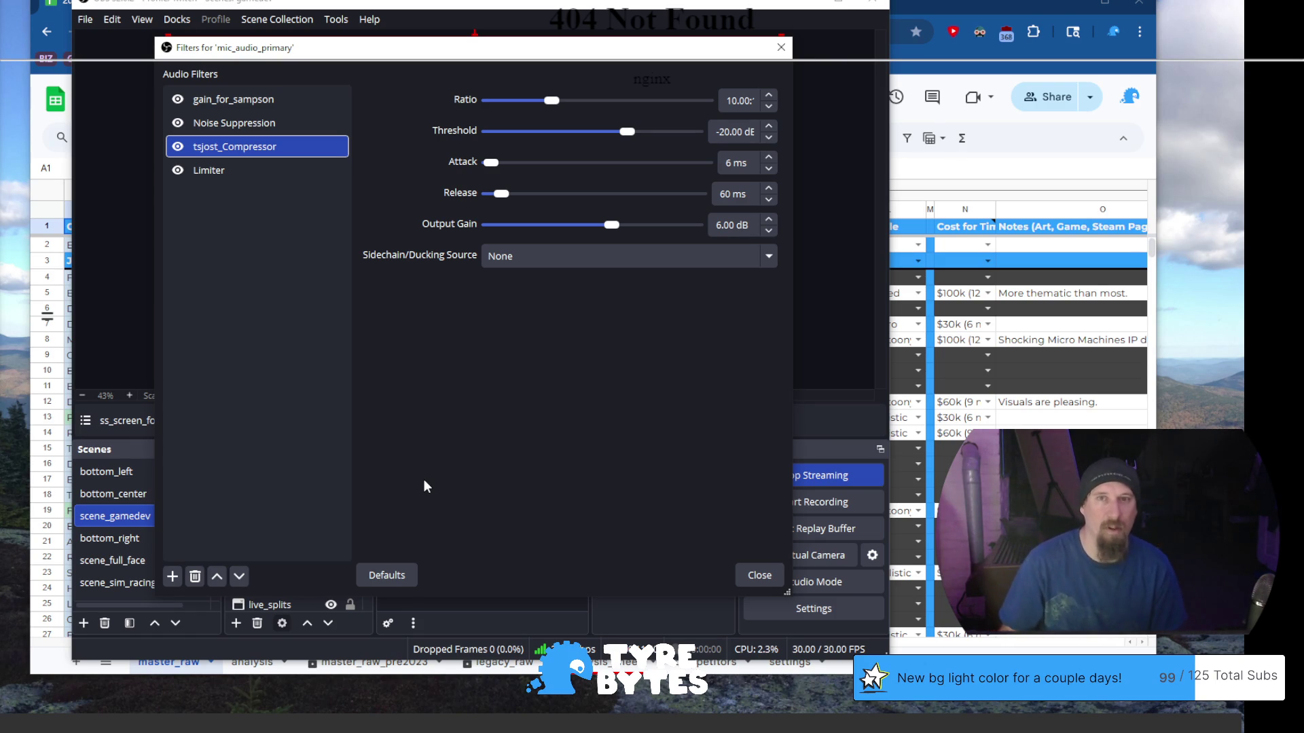
left_click(189, 124)
left_click(177, 123)
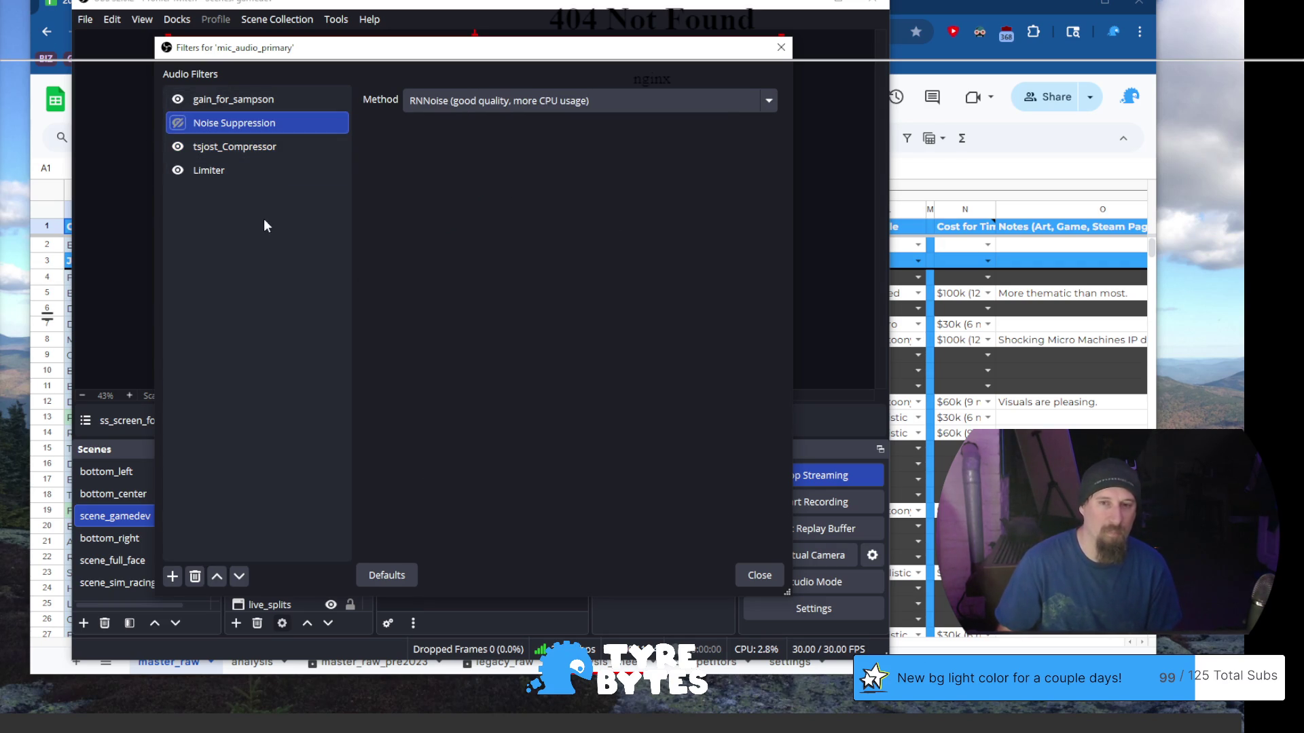
Move the Filters and main OBS windows apart, re-enable Noise Suppression, and view the compressor
mouse_move(558, 52)
left_mouse_down()
mouse_move(883, 47)
mouse_move(920, 14)
left_mouse_up()
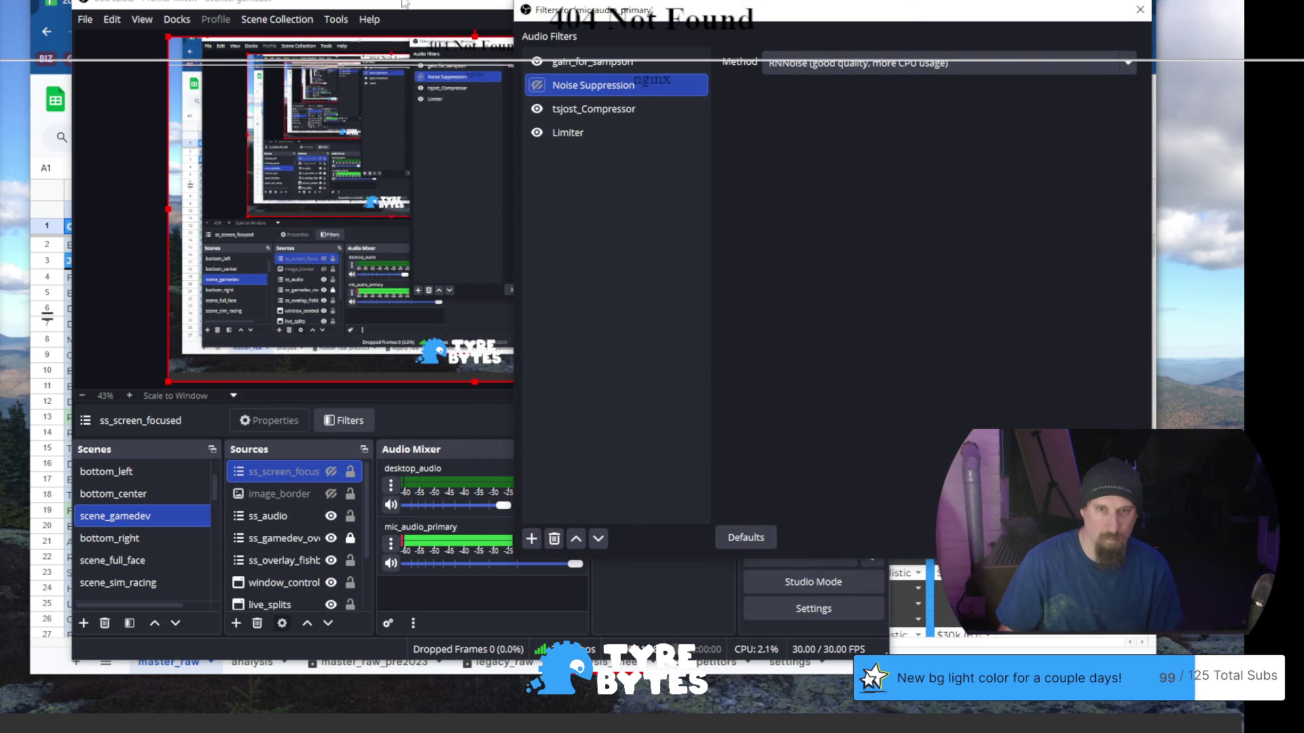
left_click_drag(402, 3, 291, 5)
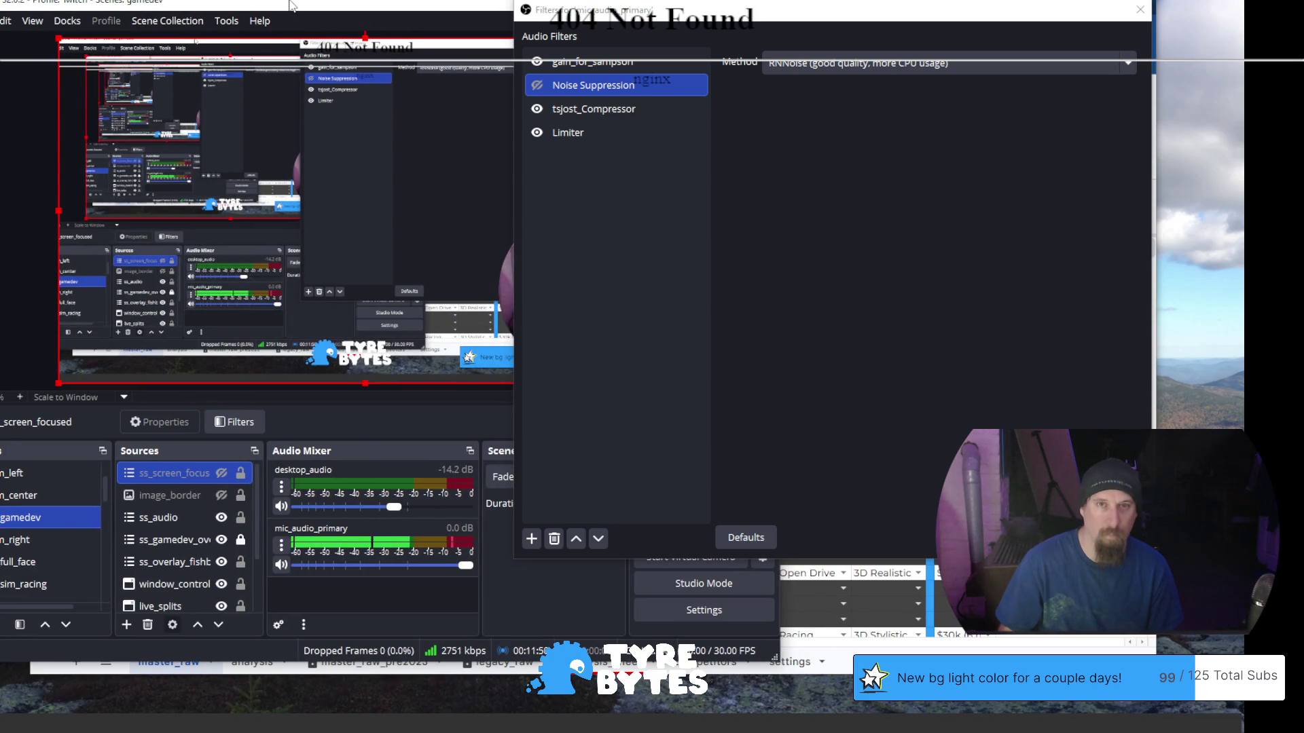
left_click(538, 84)
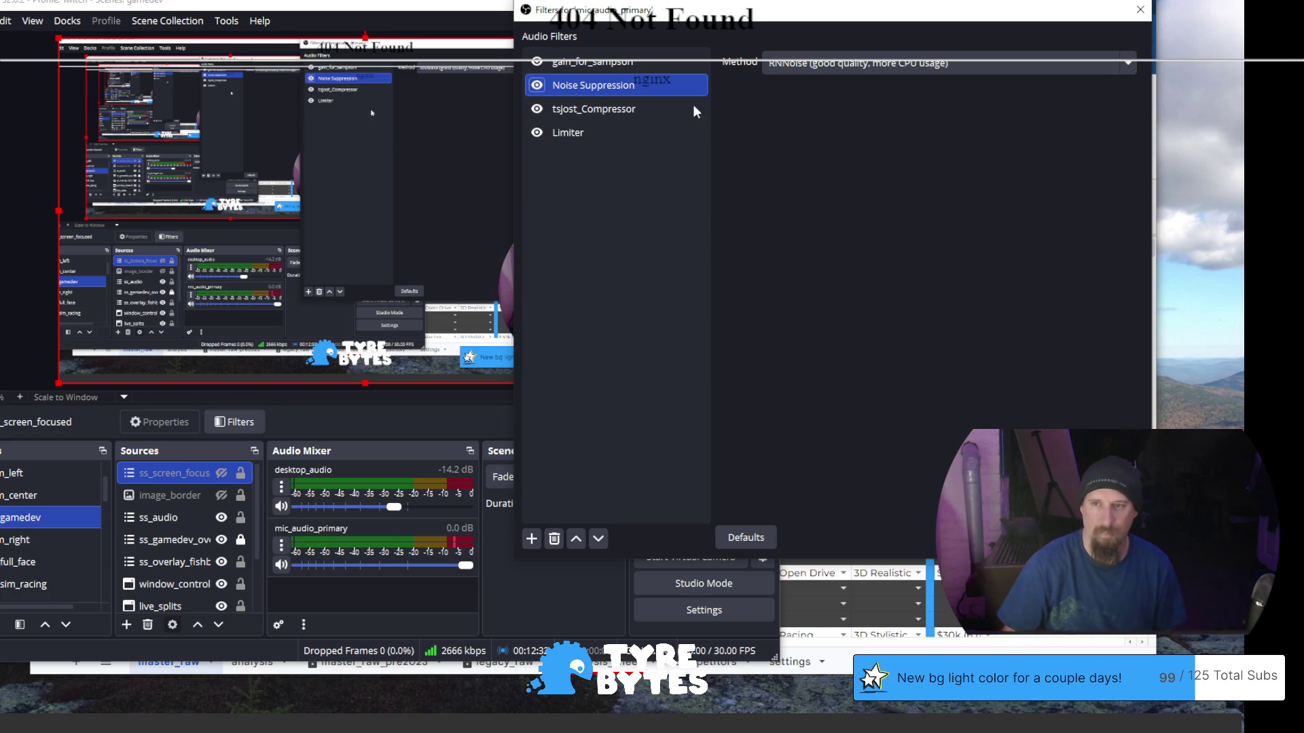
left_click(604, 108)
left_click(597, 135)
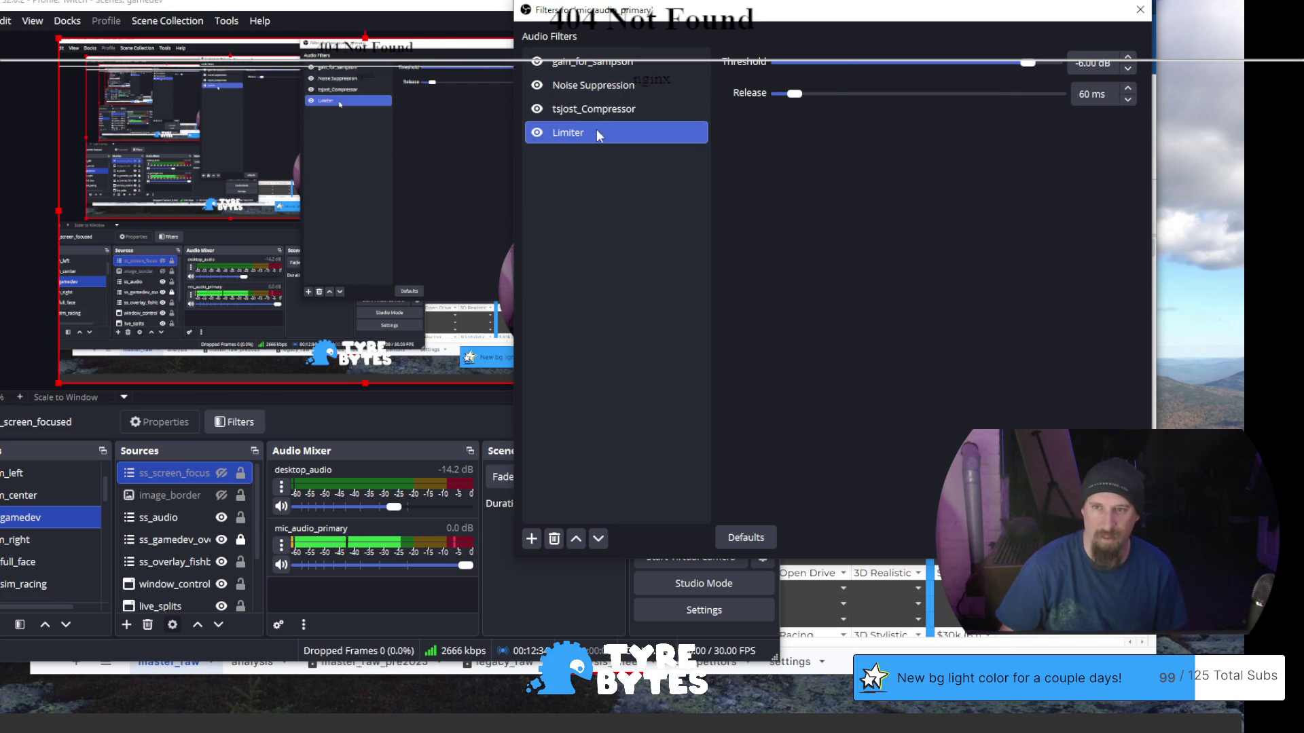
left_click(598, 113)
left_click(596, 68)
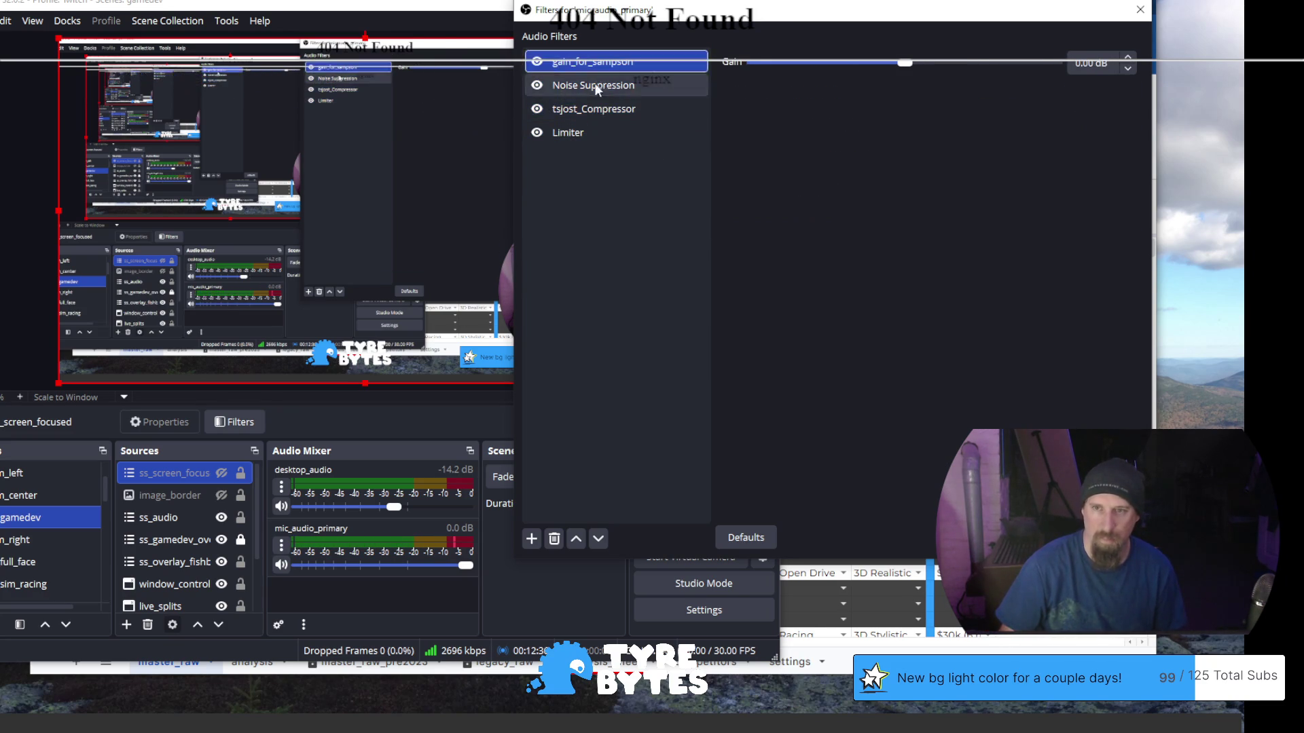
left_click(597, 88)
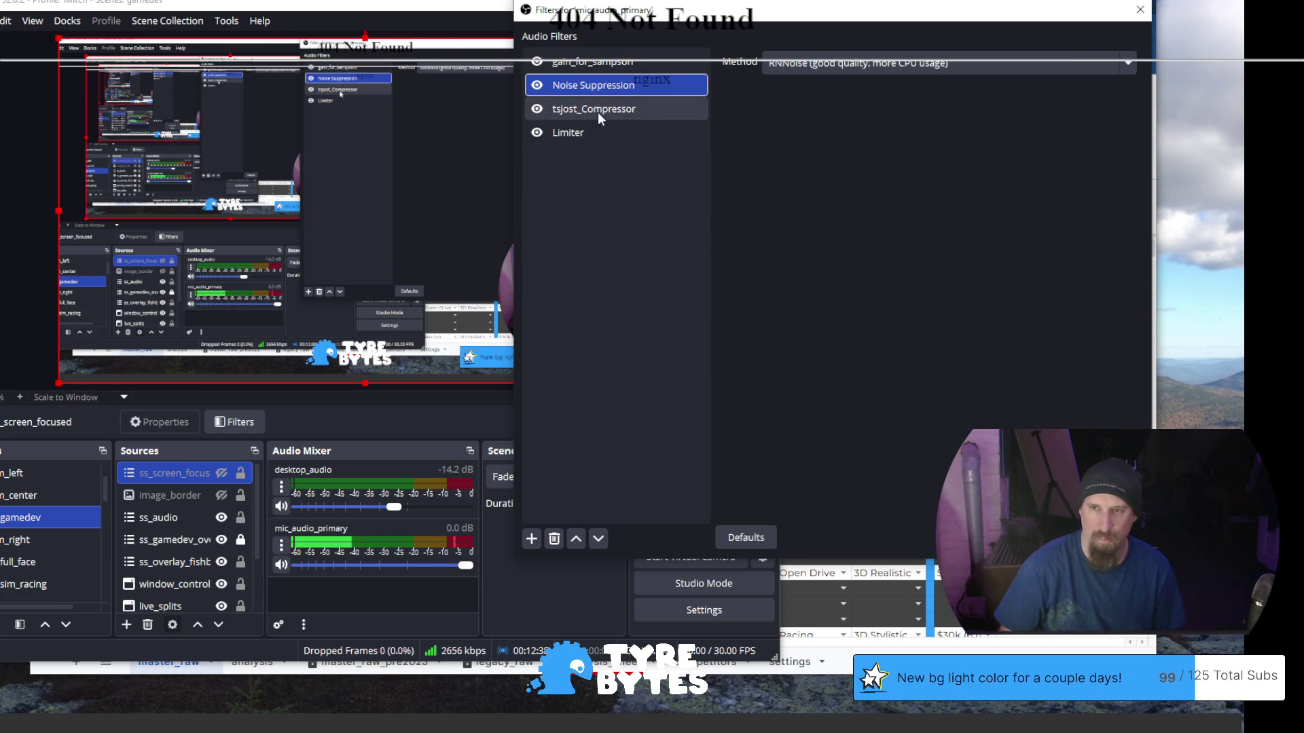
left_click(598, 112)
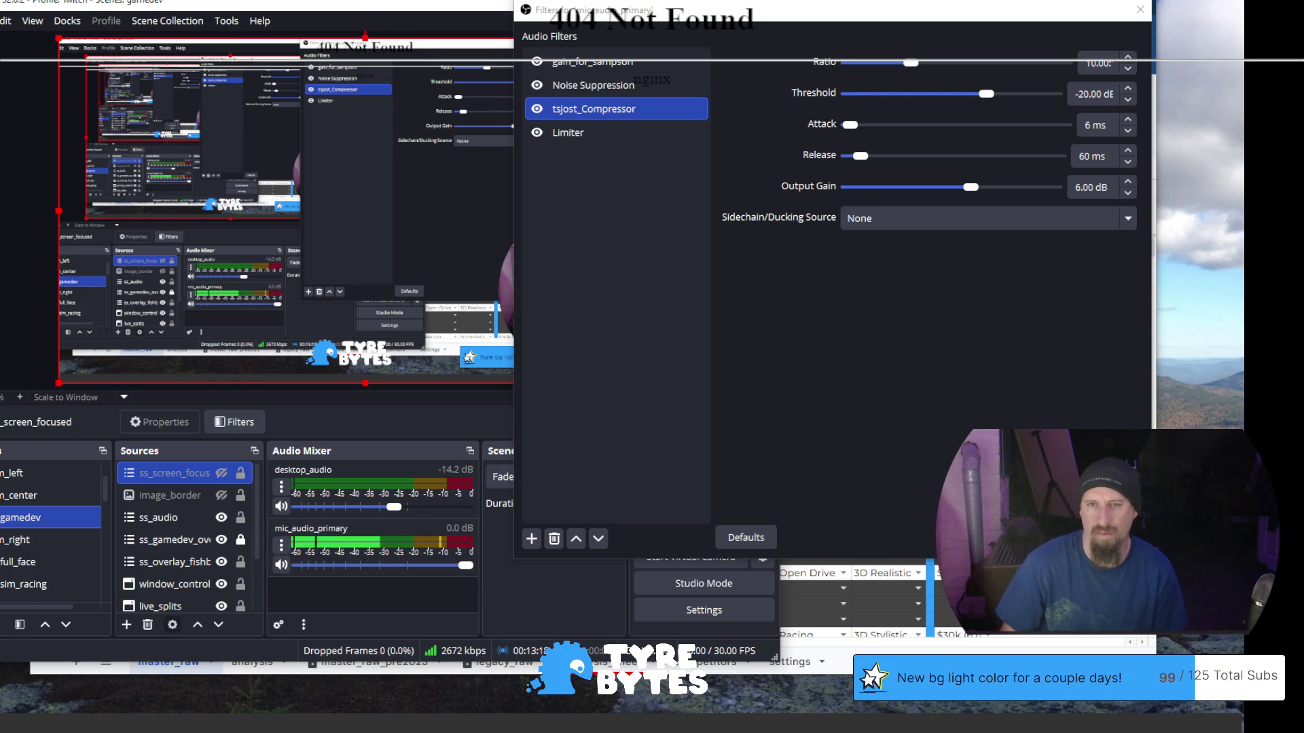
left_click(590, 84)
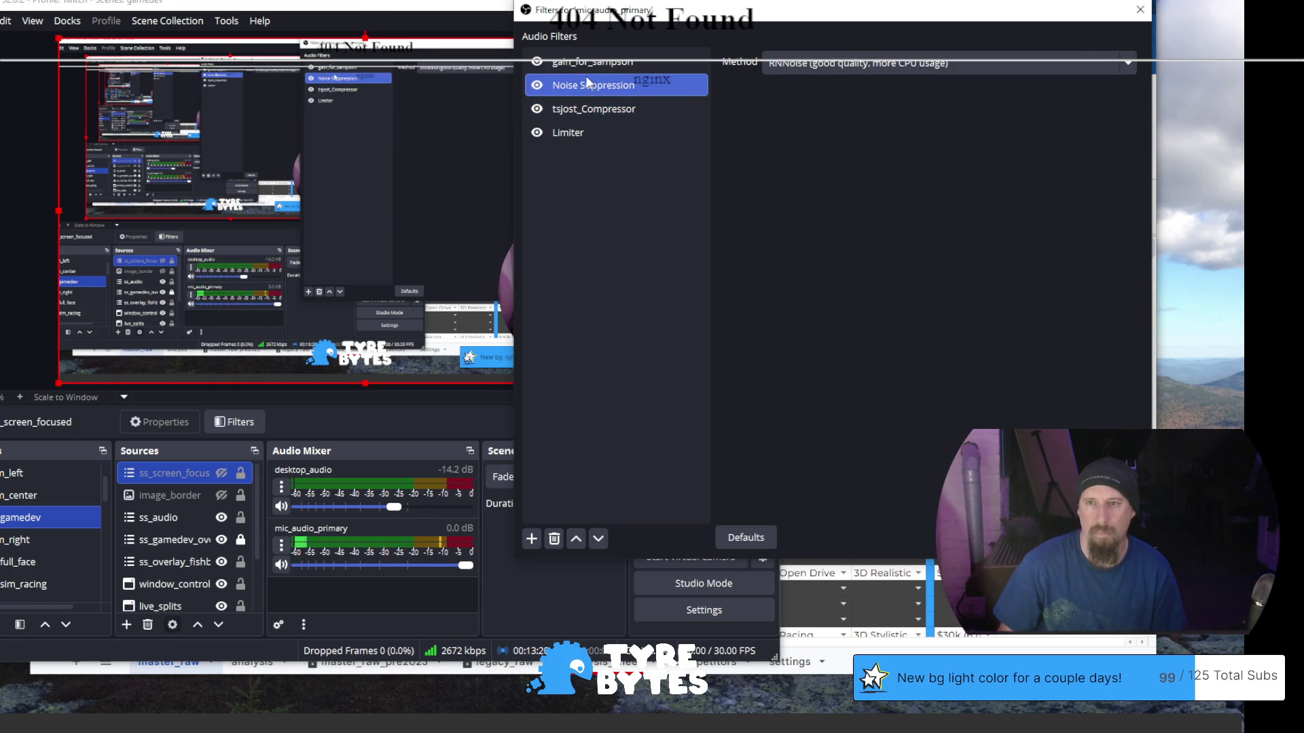
left_click(829, 68)
left_click(827, 91)
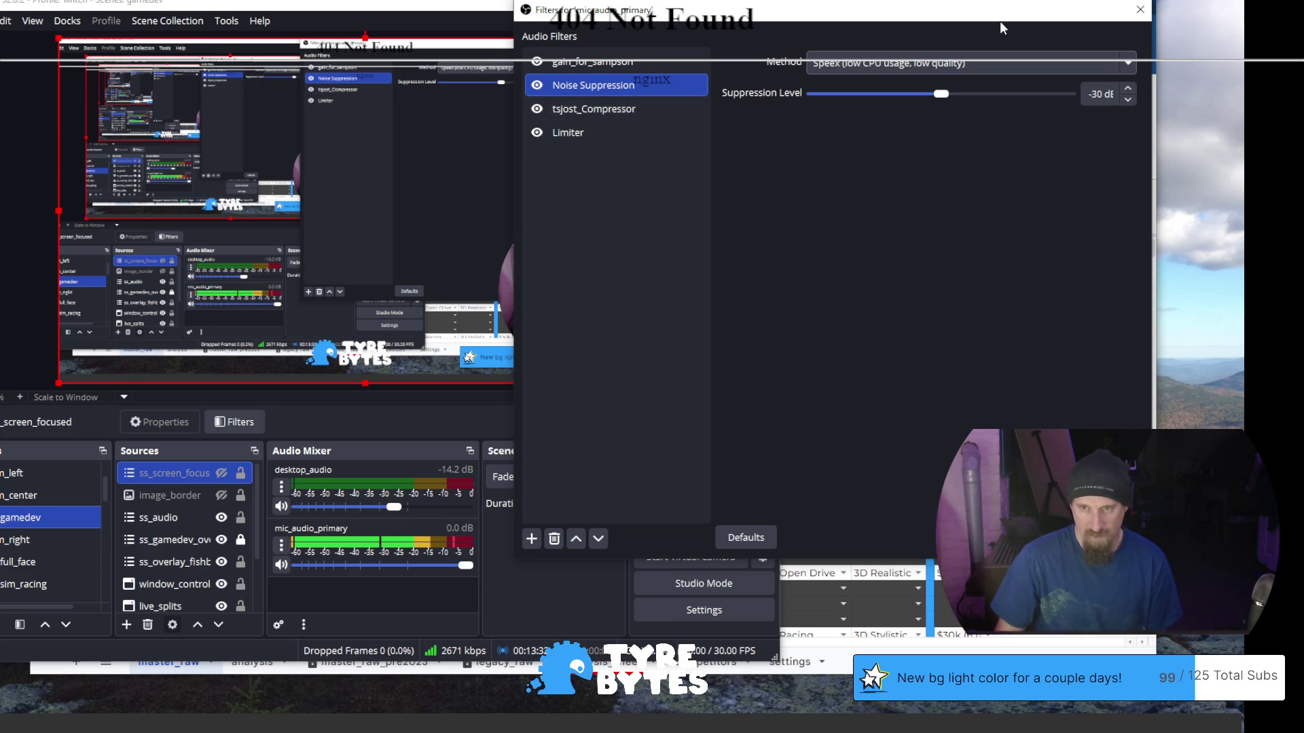
Drag the Speex suppression level through -10 and -25 dB, settling at -30 dB
left_click_drag(940, 94, 839, 94)
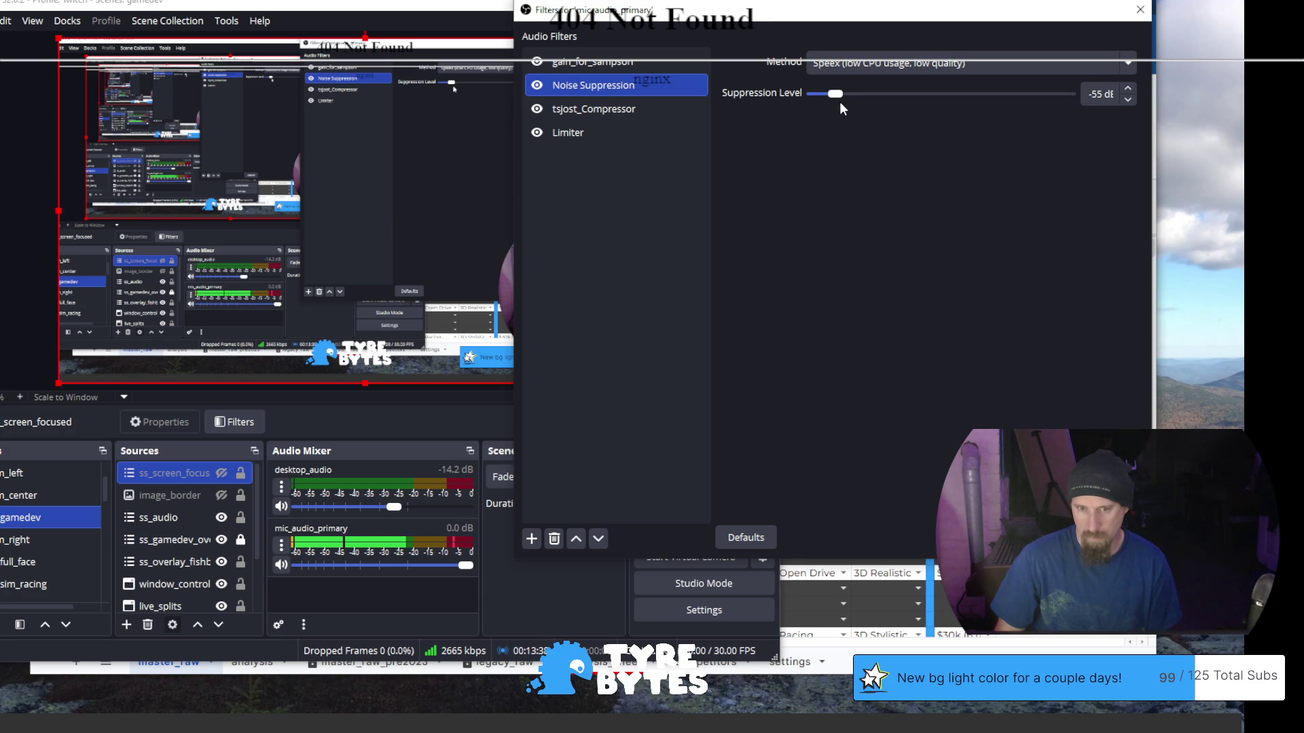
left_click_drag(847, 95, 1031, 99)
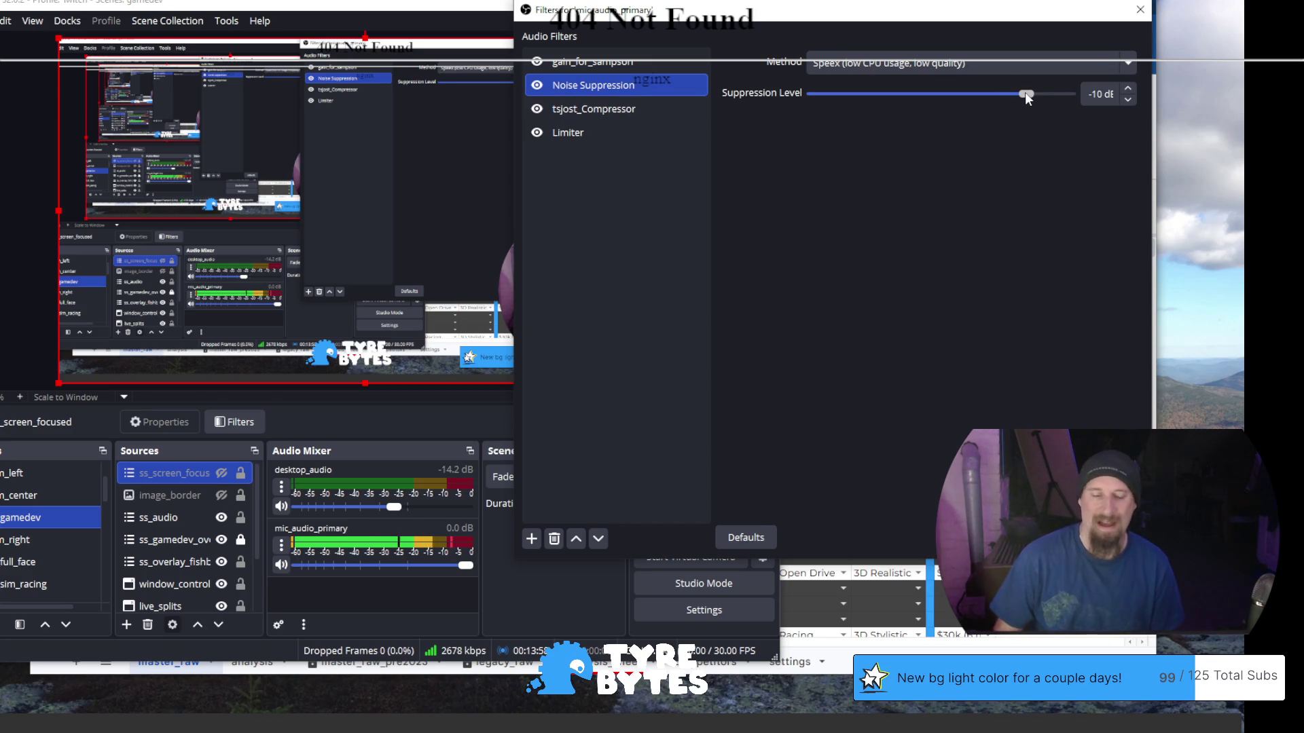
left_click_drag(1025, 92, 951, 103)
left_click_drag(938, 103, 943, 103)
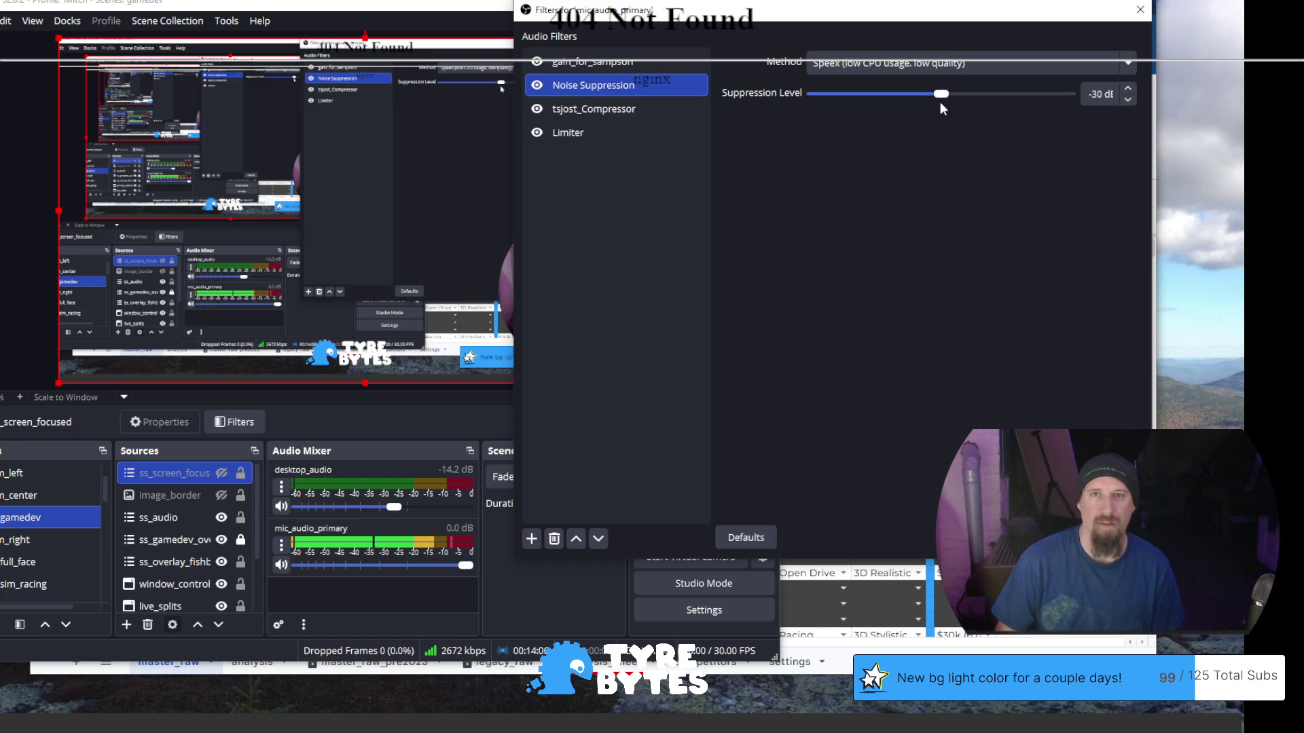
Choose RNNoise as the Noise Suppression method
left_click(887, 63)
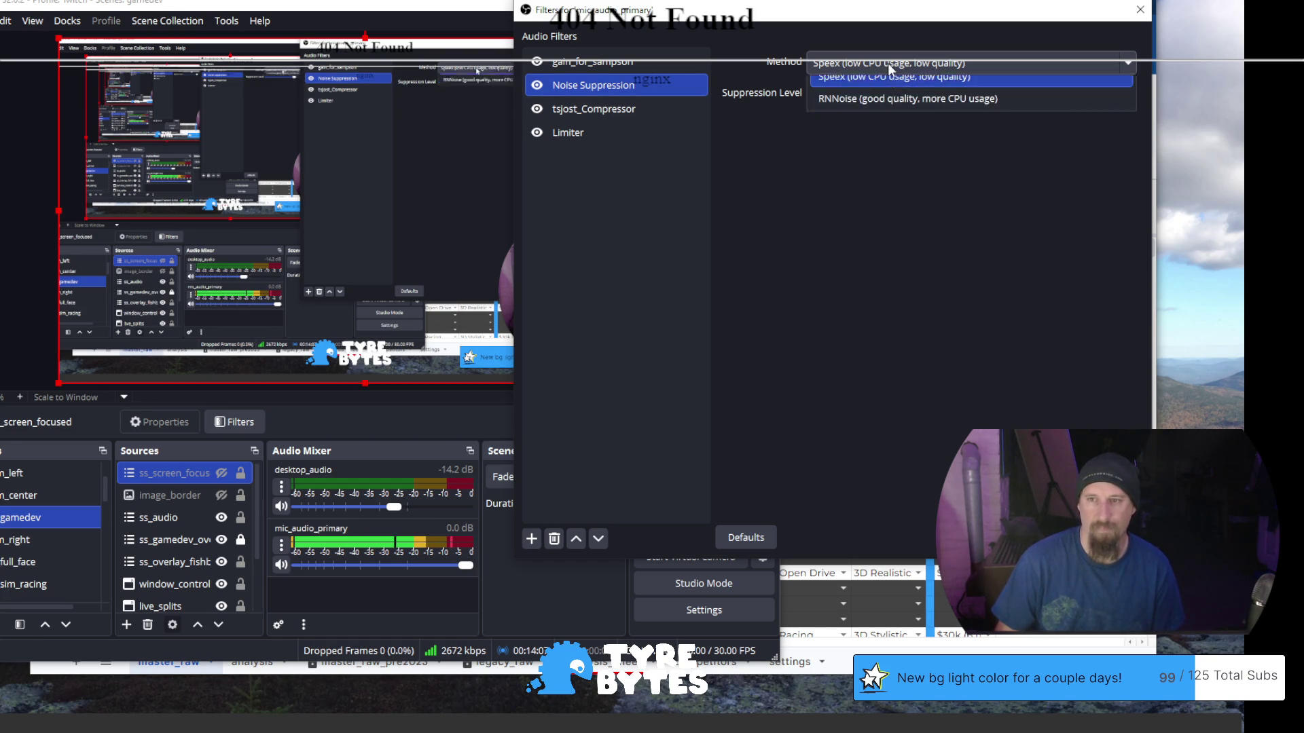
left_click(879, 113)
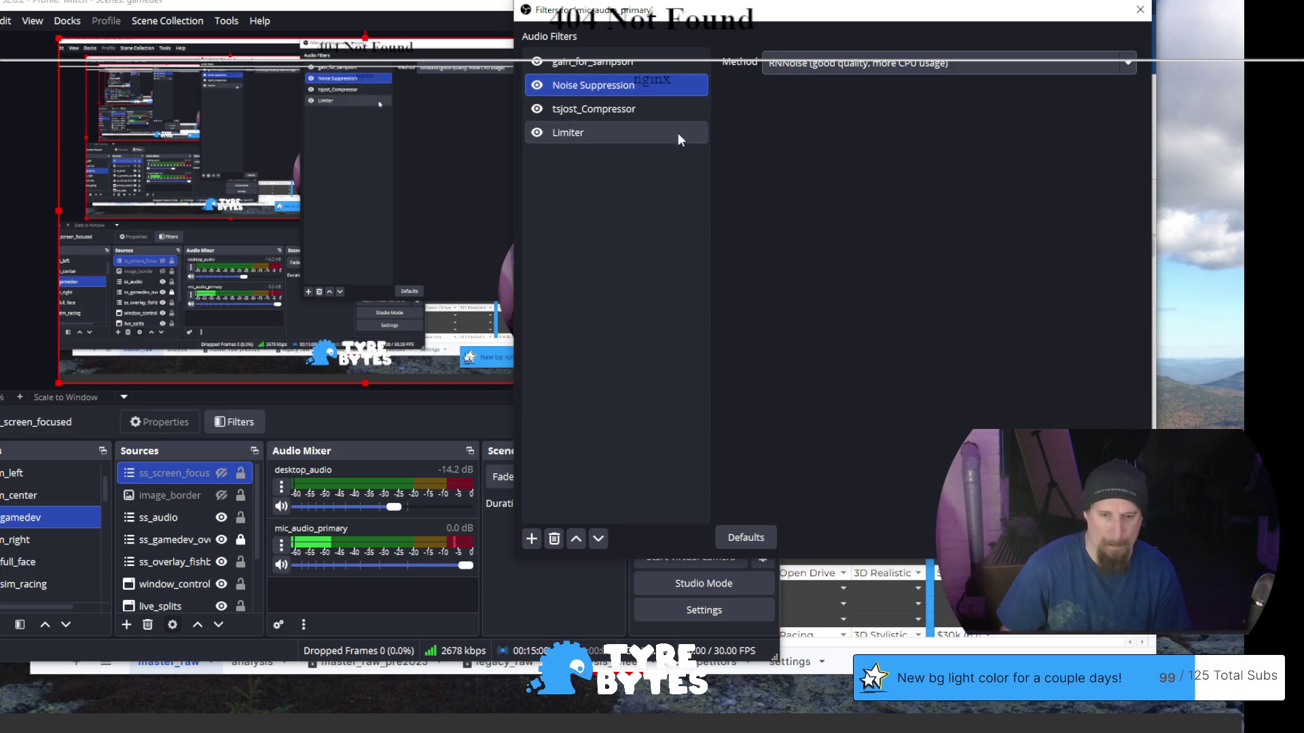
Open mic_audio_primary's properties and set its device to Default
right_click(409, 532)
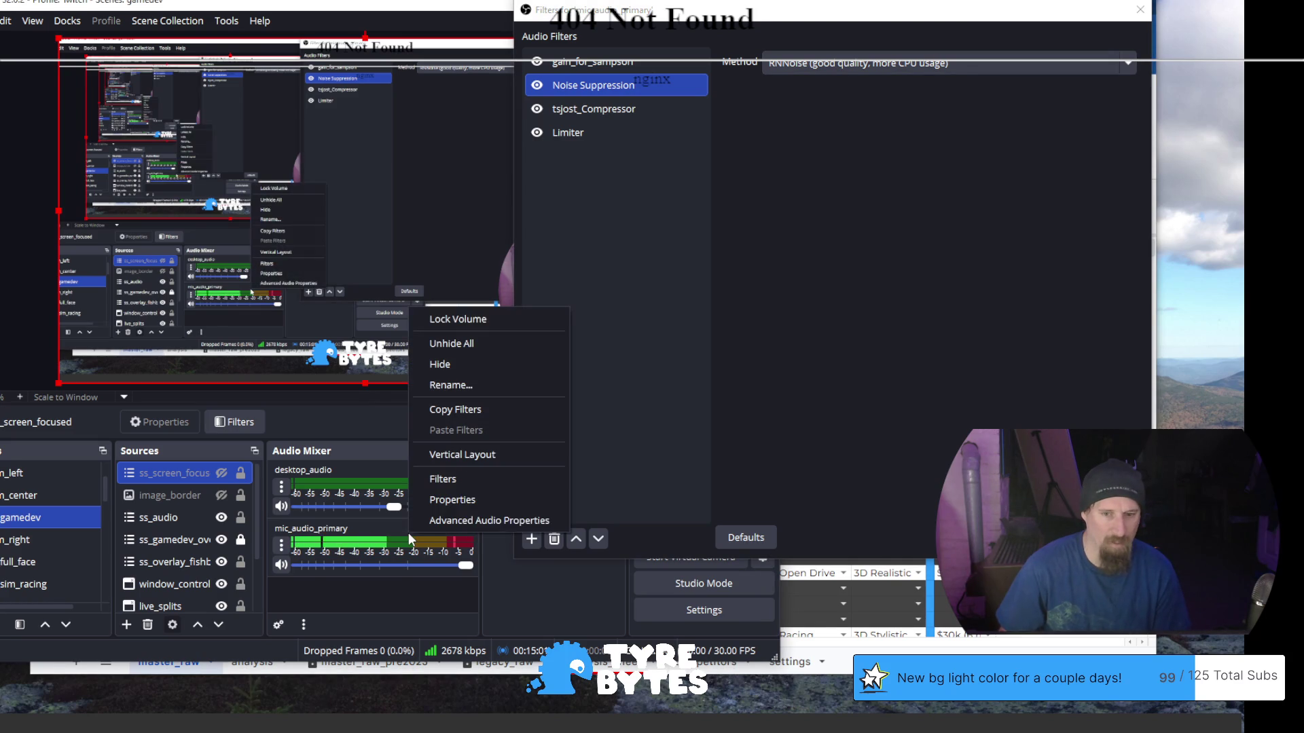
left_click(512, 503)
left_click(290, 35)
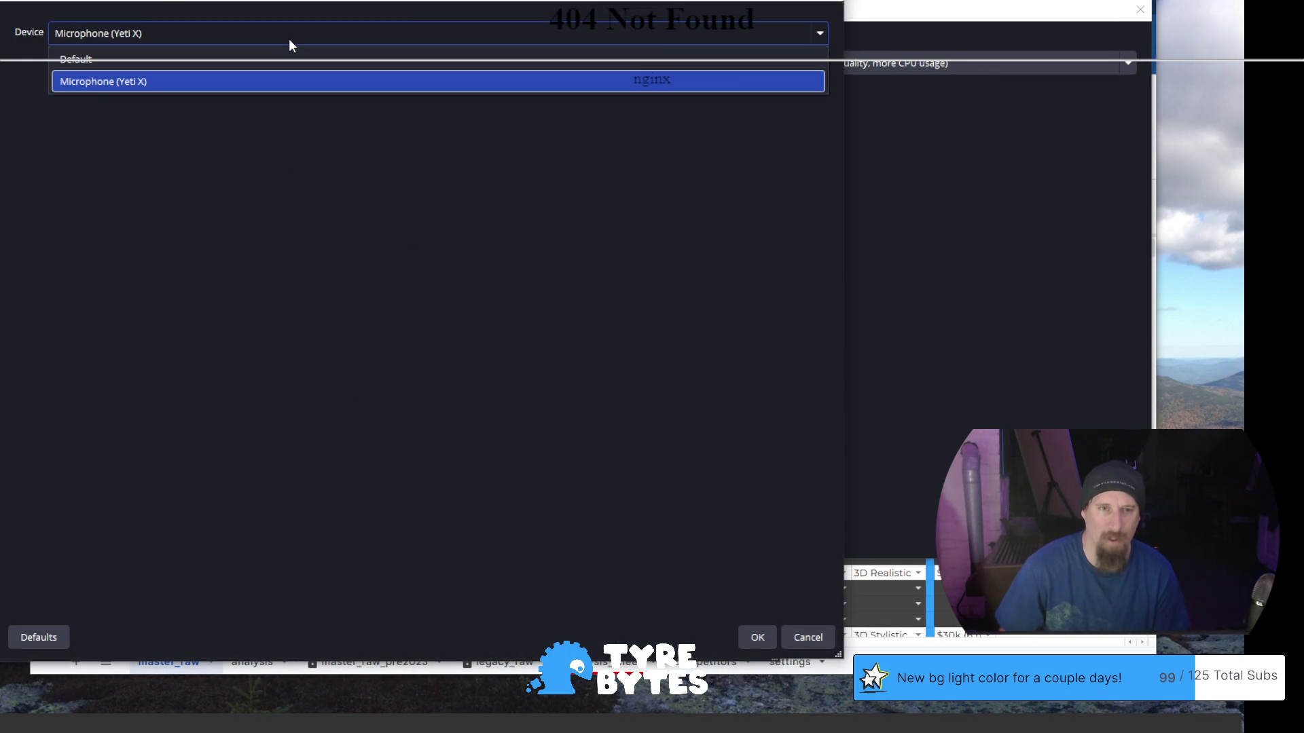
left_click(290, 59)
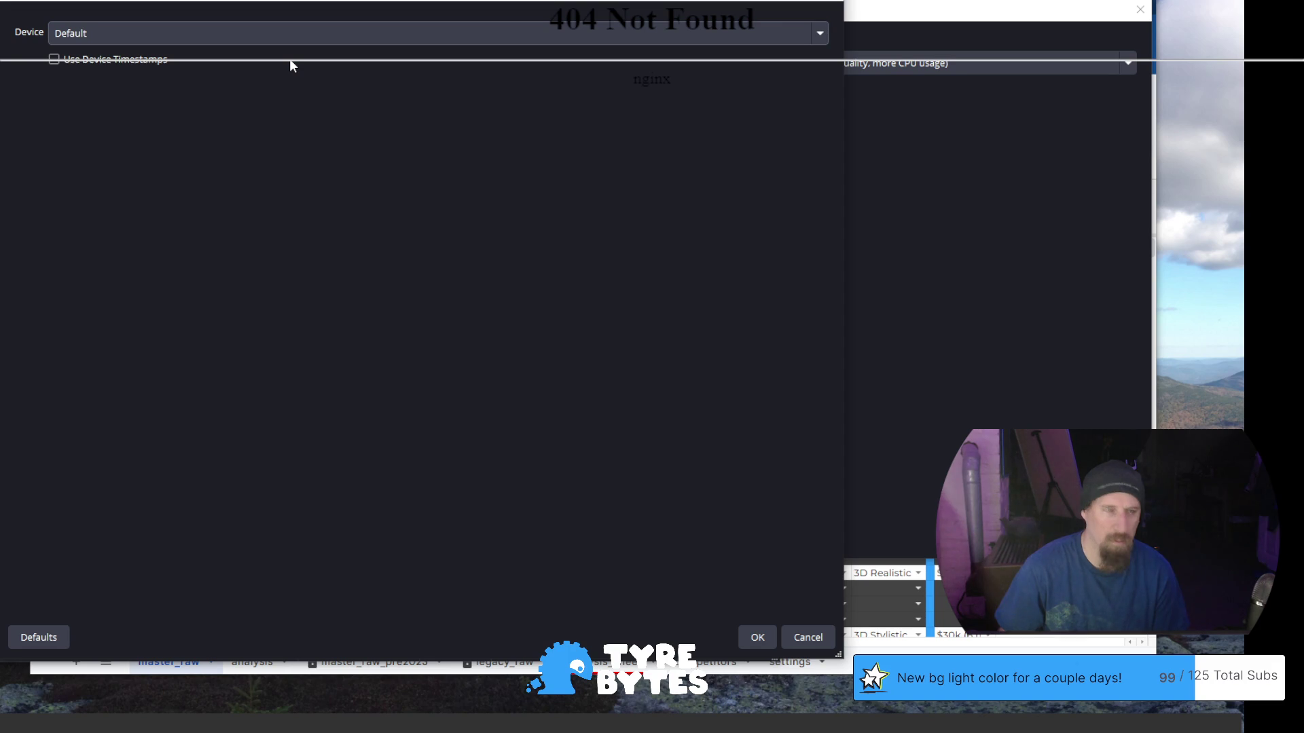
mouse_move(340, 3)
left_mouse_down()
mouse_move(591, 189)
mouse_move(940, 210)
mouse_move(900, 190)
mouse_move(876, 224)
mouse_move(519, 187)
left_mouse_up()
Try Microphone (Yeti X), return the device to Default, close properties and save
left_click(495, 227)
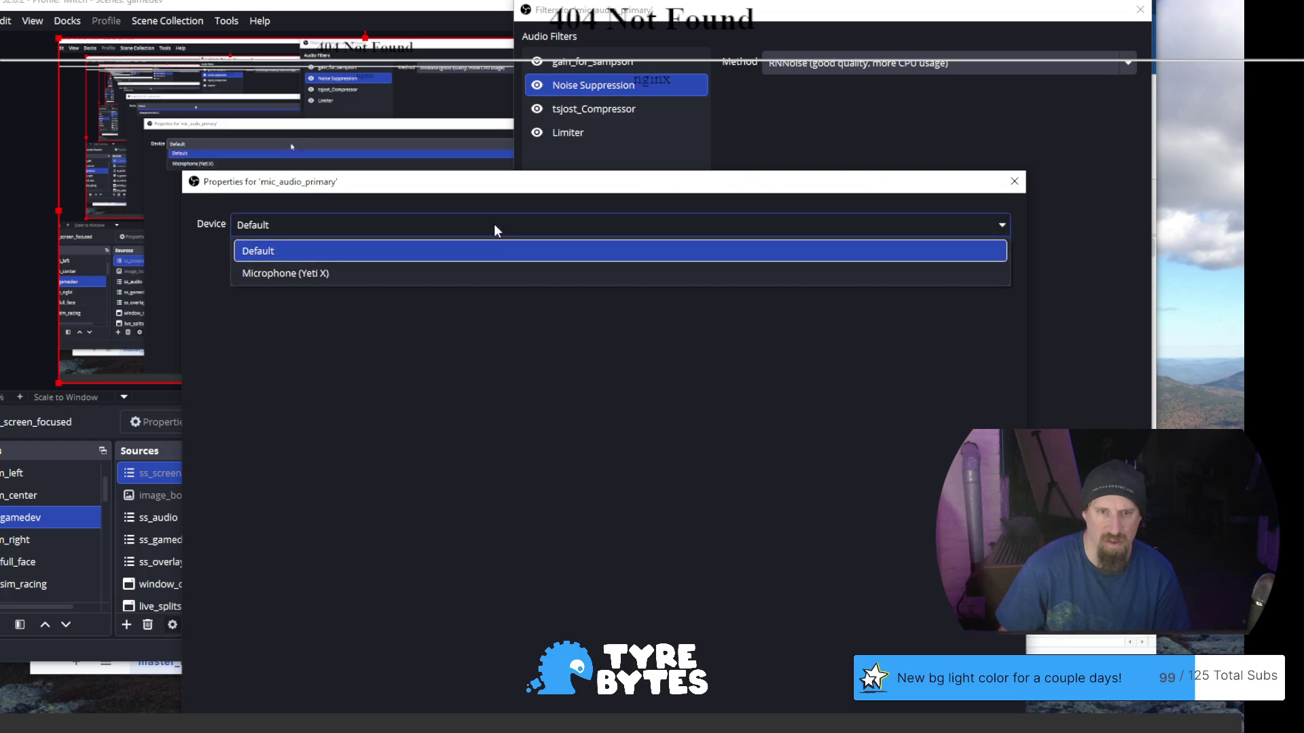
left_click(487, 275)
left_click(916, 223)
left_click(769, 251)
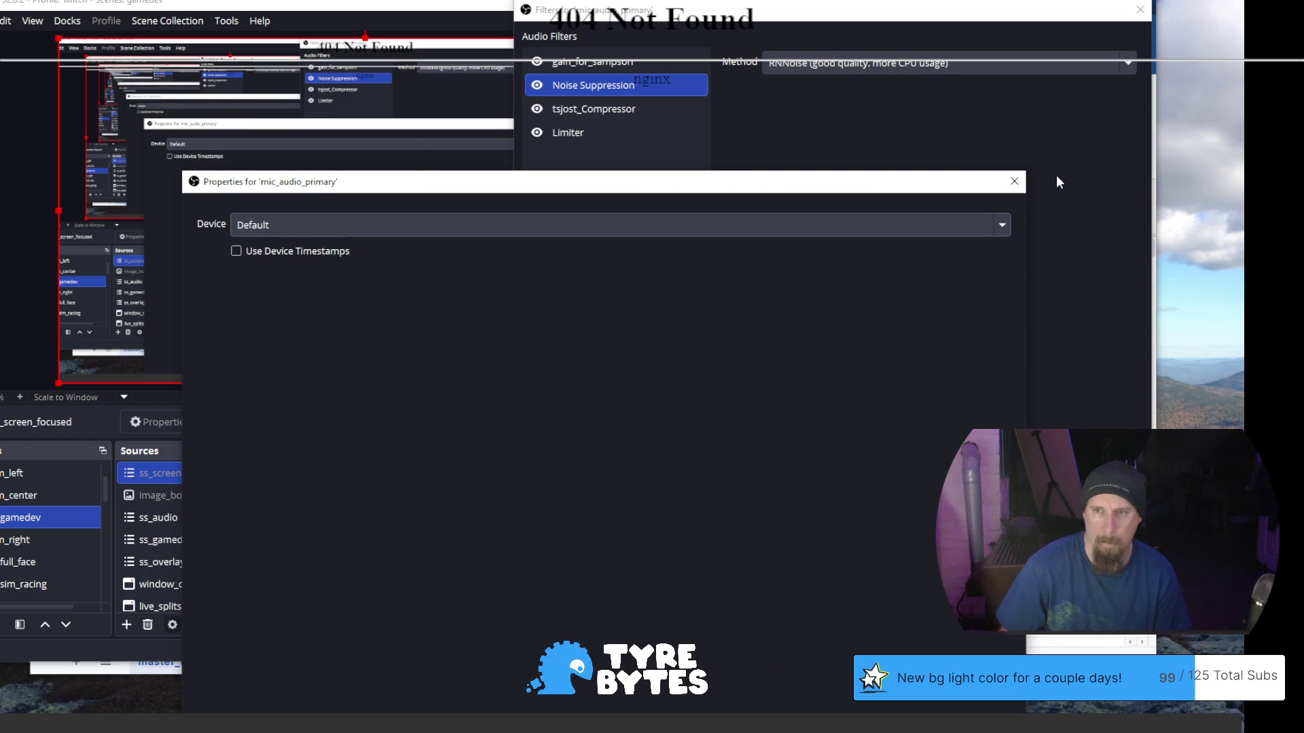
left_click(1014, 182)
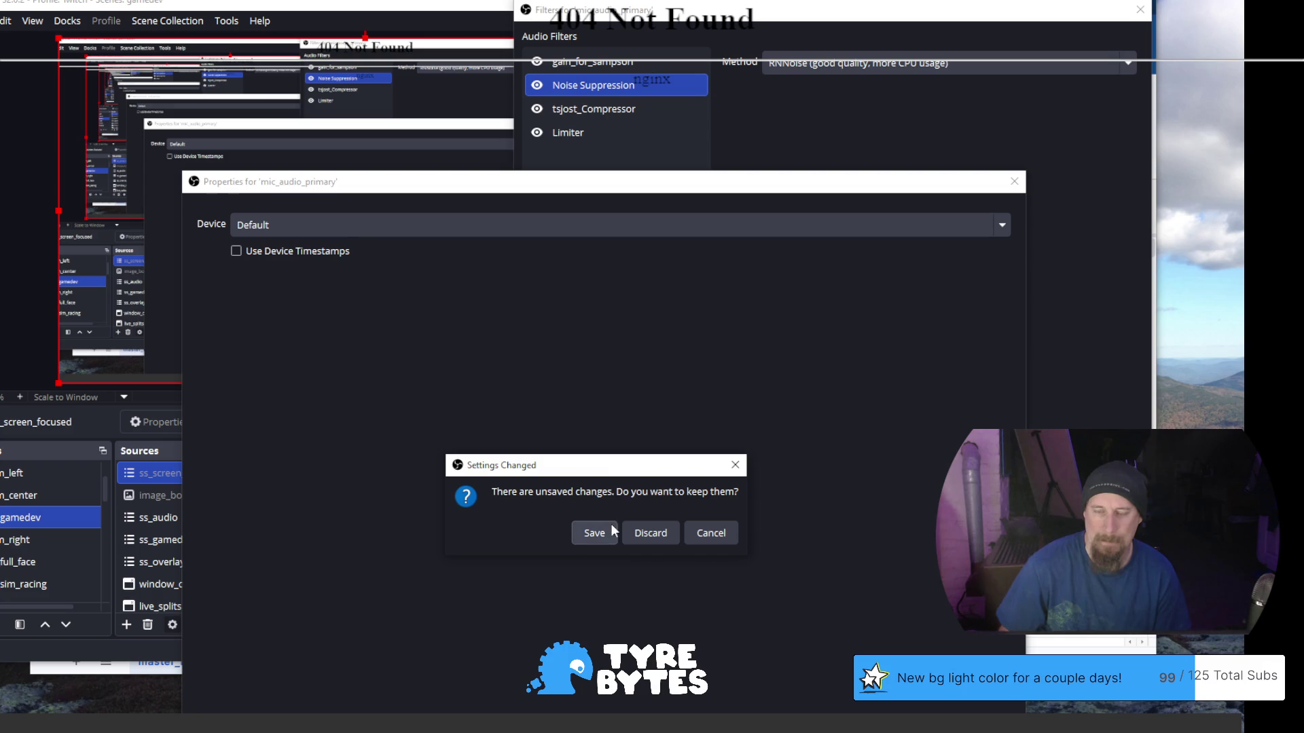
left_click(592, 539)
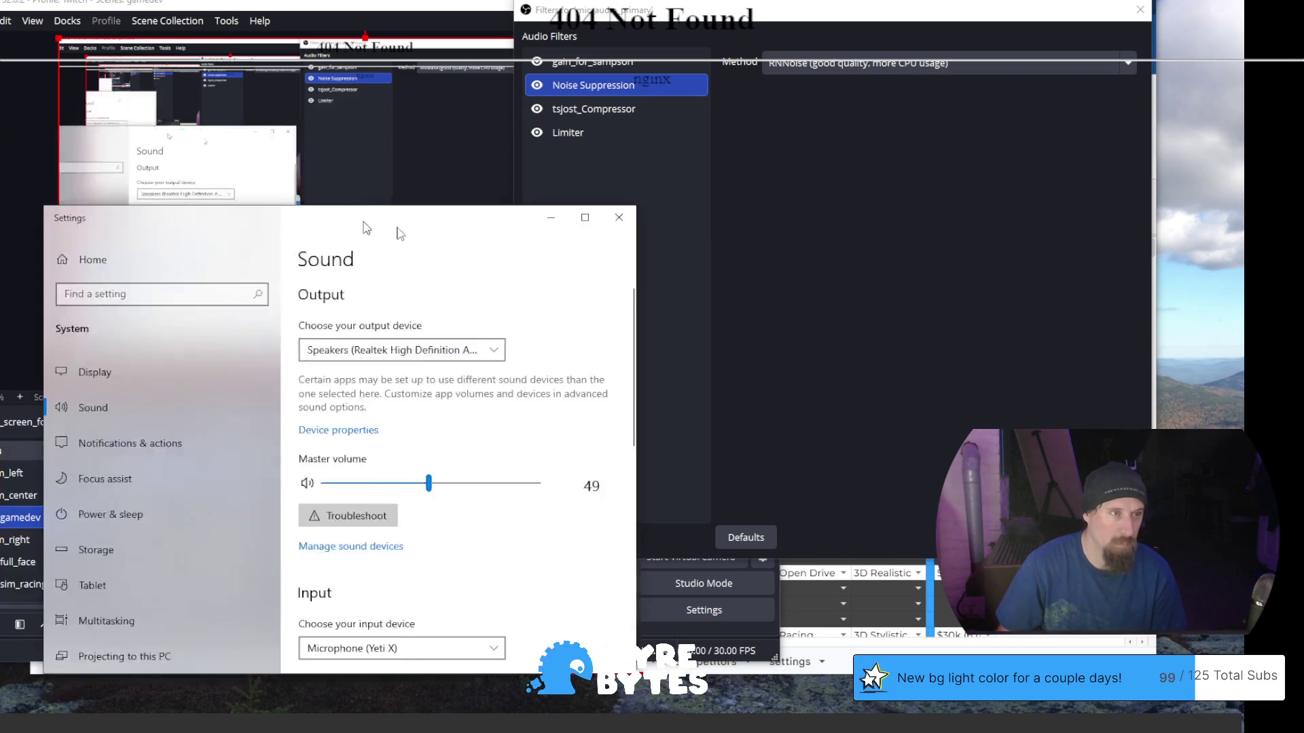
Reposition Sound settings and keep Microphone (Yeti X) as the Windows input device
left_click_drag(367, 227, 481, 59)
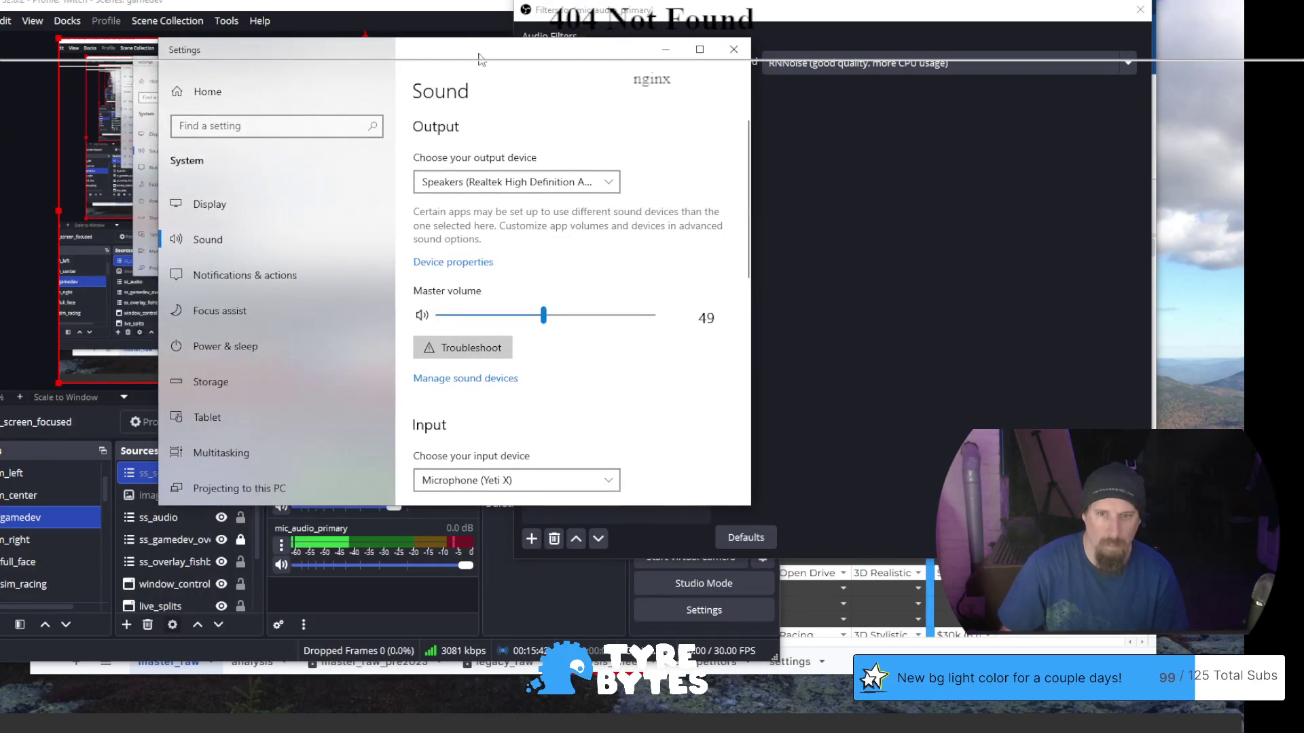
scroll(589, 236, "down", 5)
scroll(598, 258, "up", 2)
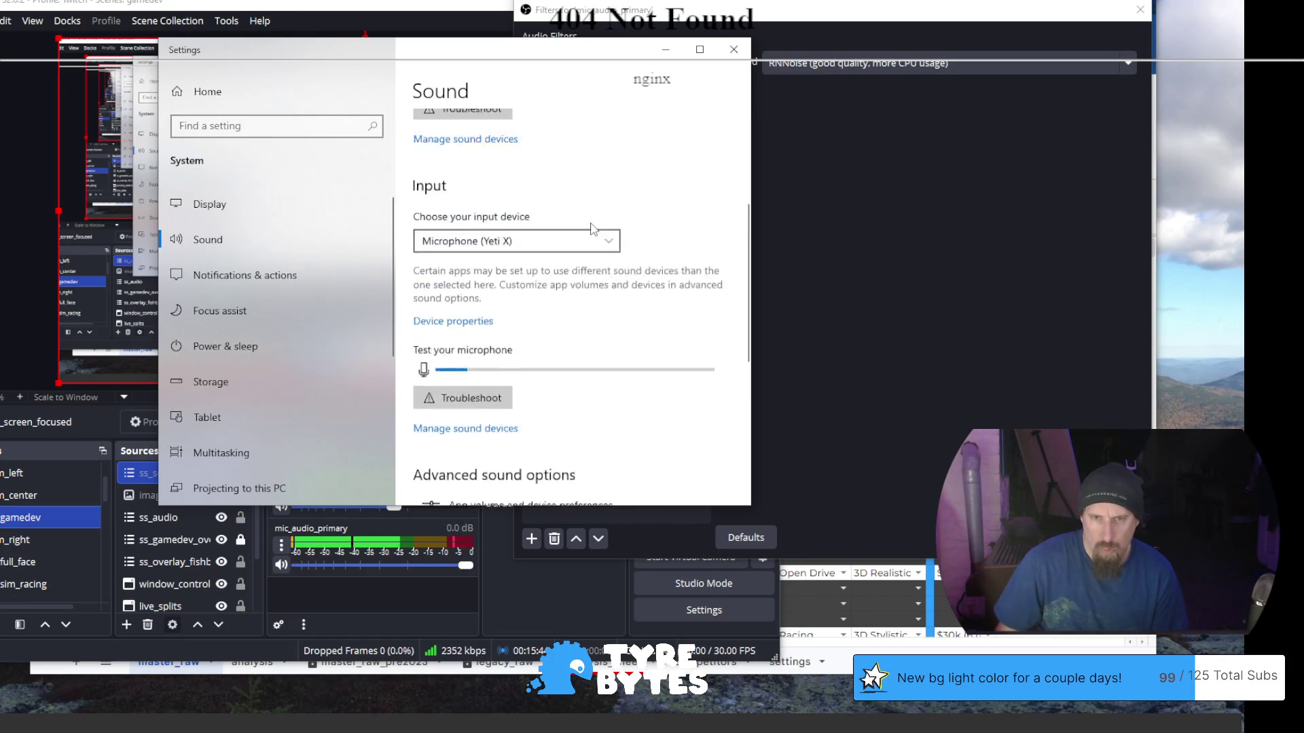
left_click(608, 275)
left_click(609, 272)
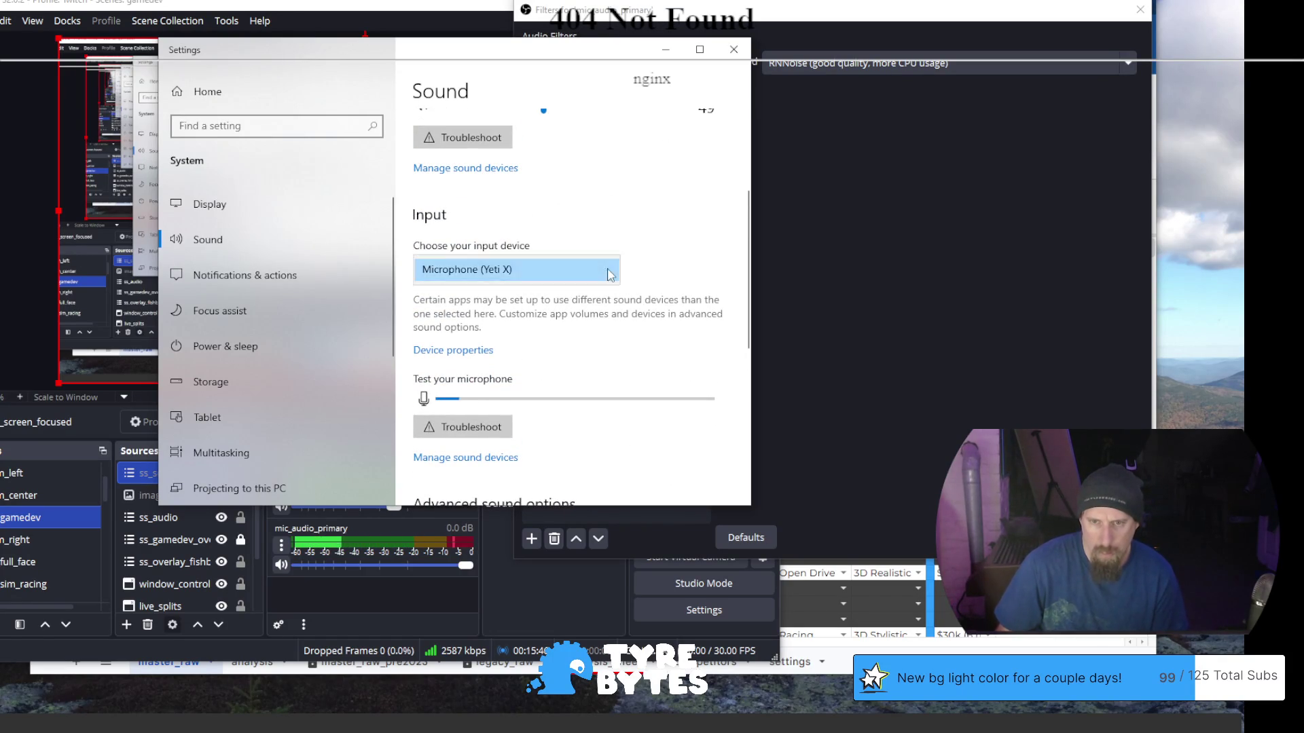
Enable the disabled C922 Pro Stream Webcam microphone in the sound device list and close Settings
scroll(614, 327, "down", 3)
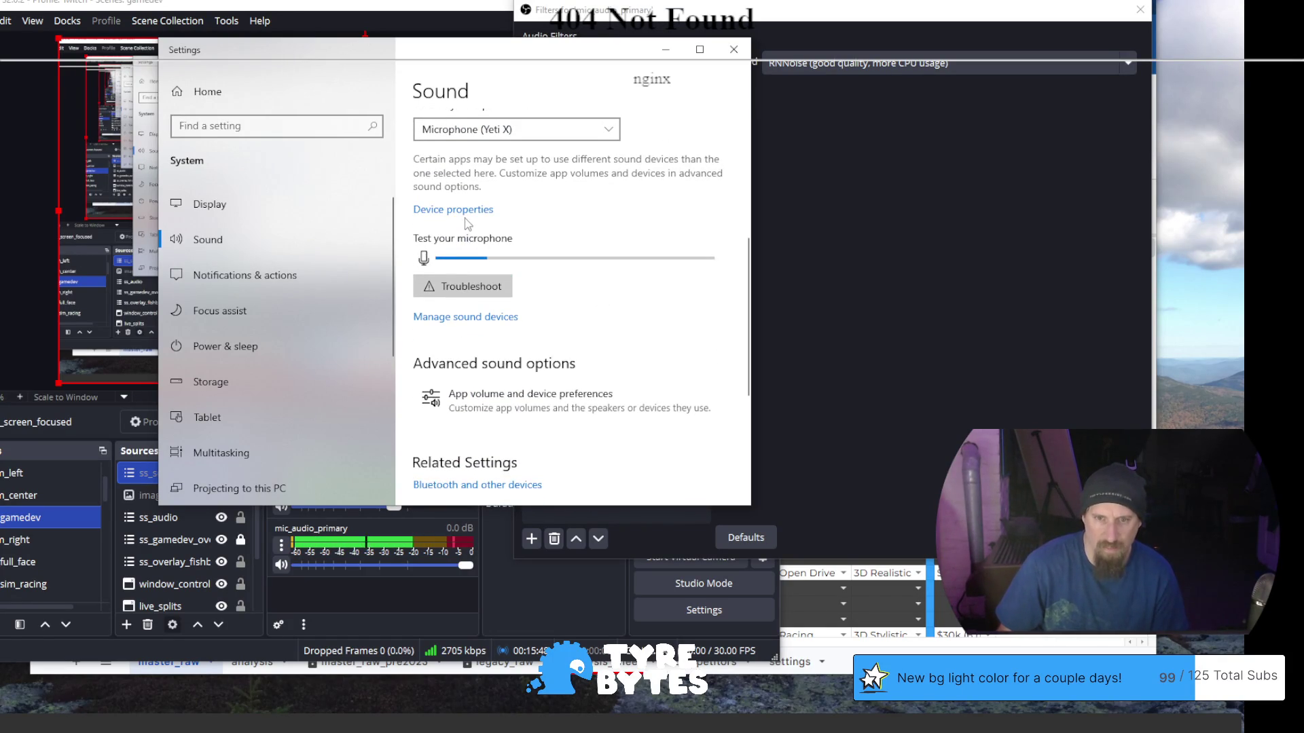
left_click(467, 317)
scroll(390, 299, "down", 3)
scroll(388, 304, "down", 3)
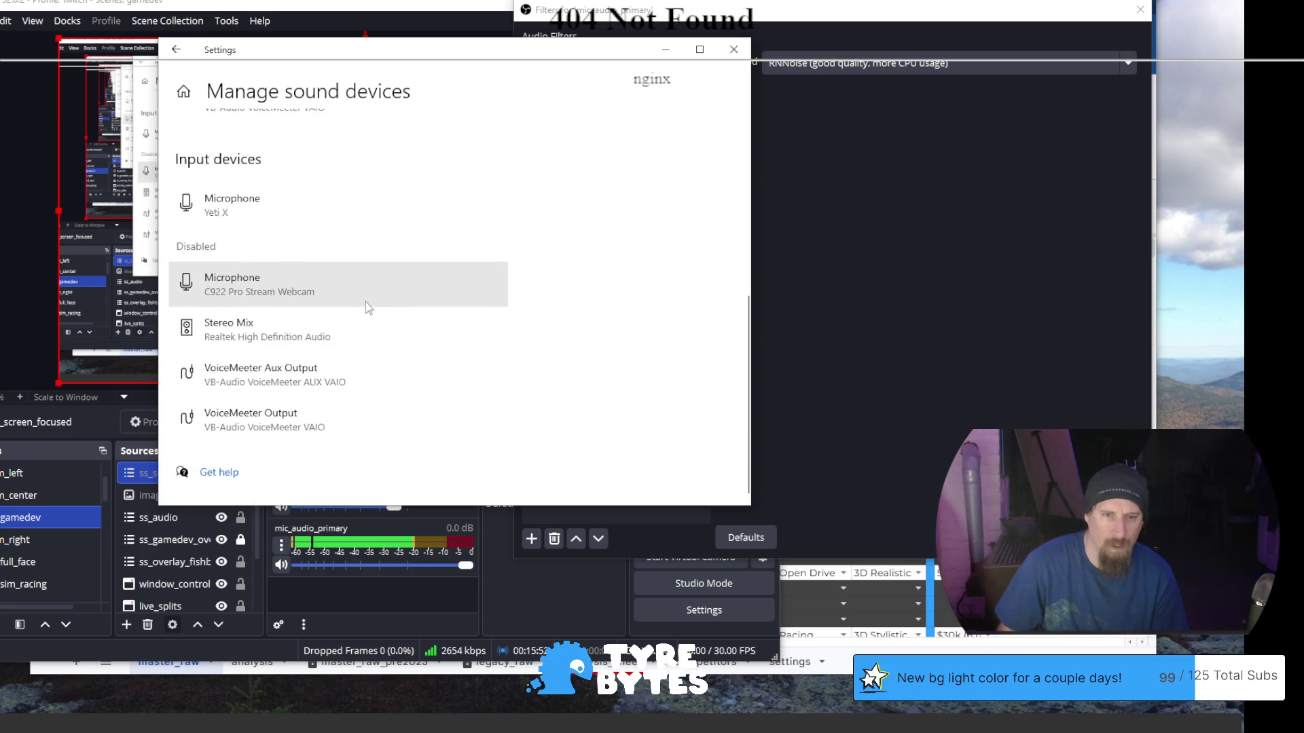
left_click(286, 292)
left_click(224, 323)
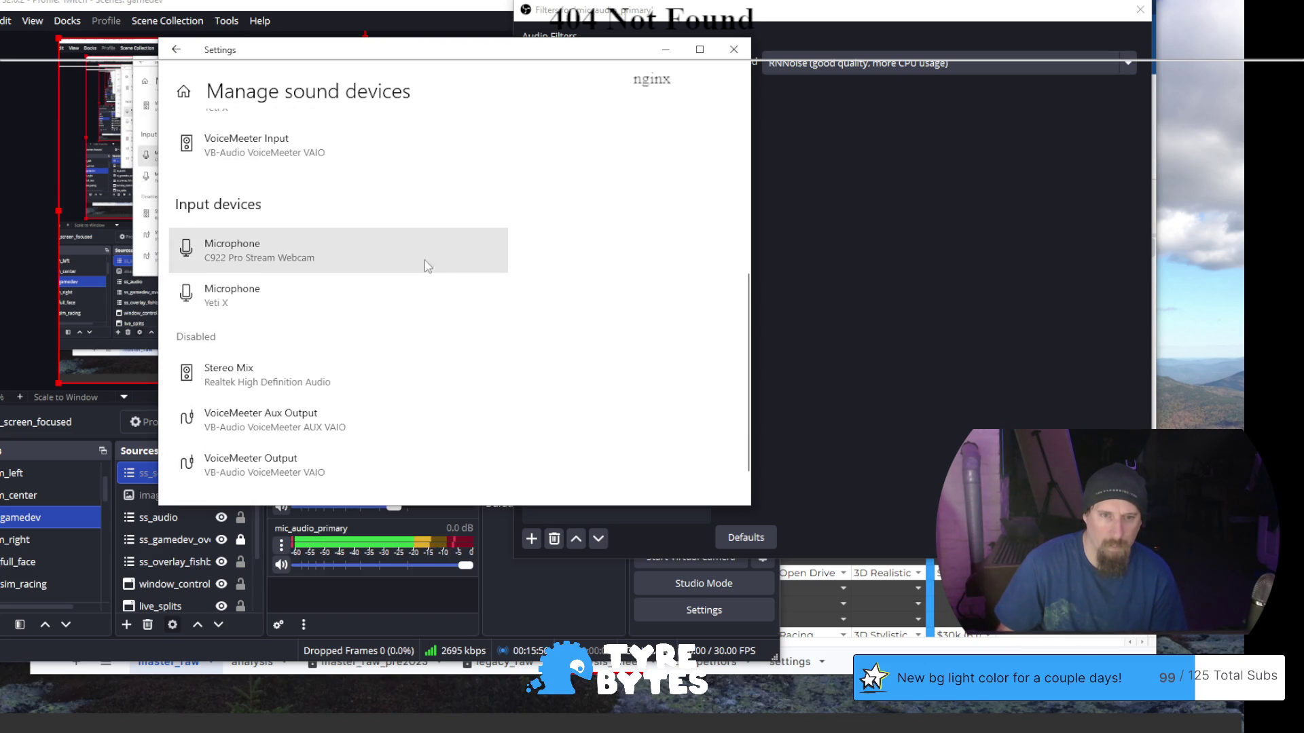
left_click(736, 57)
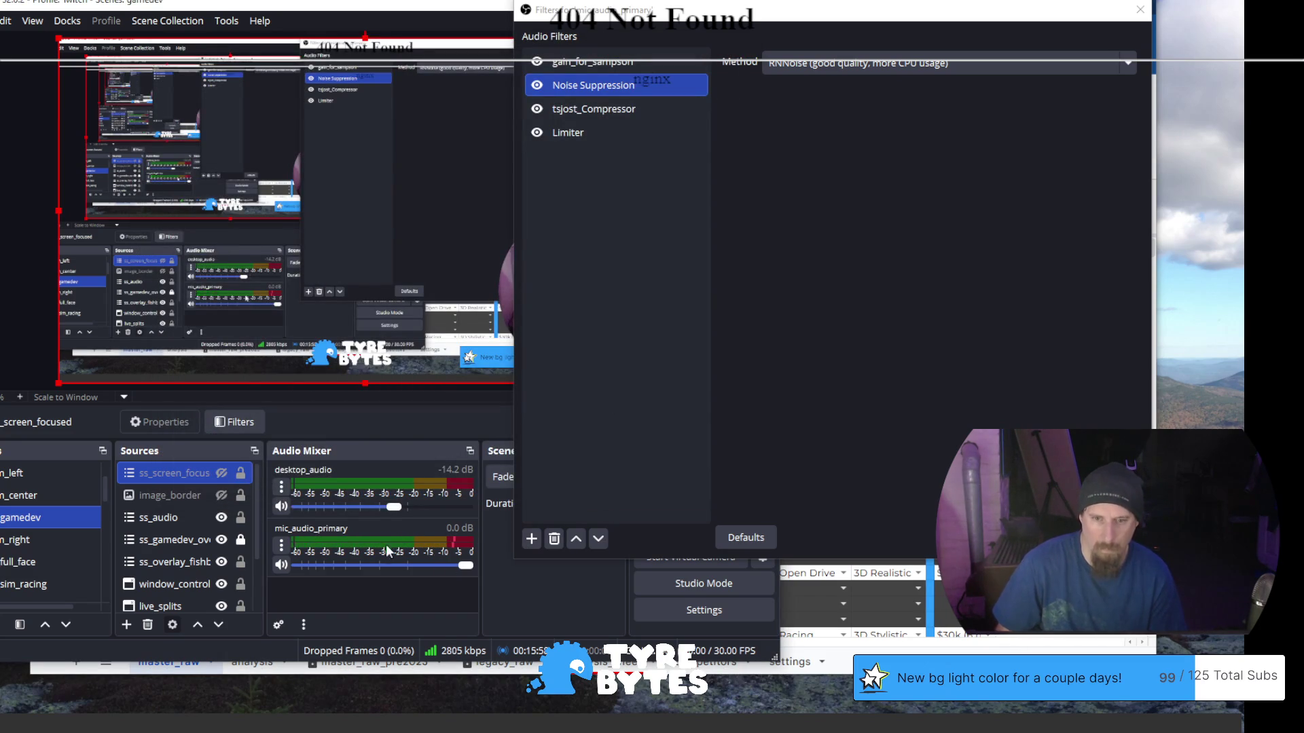
Open mic_audio_primary's properties and switch the device to the C922 webcam microphone
right_click(360, 555)
left_click(421, 516)
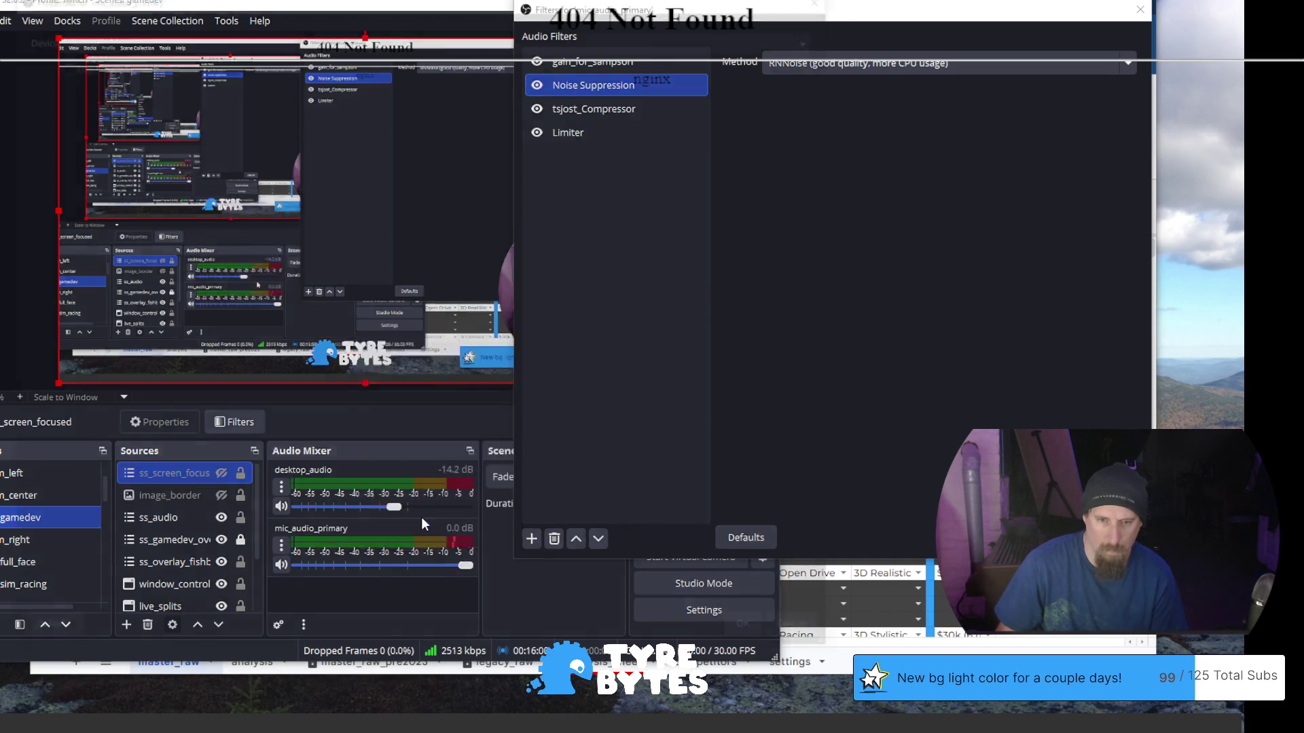
left_click(398, 34)
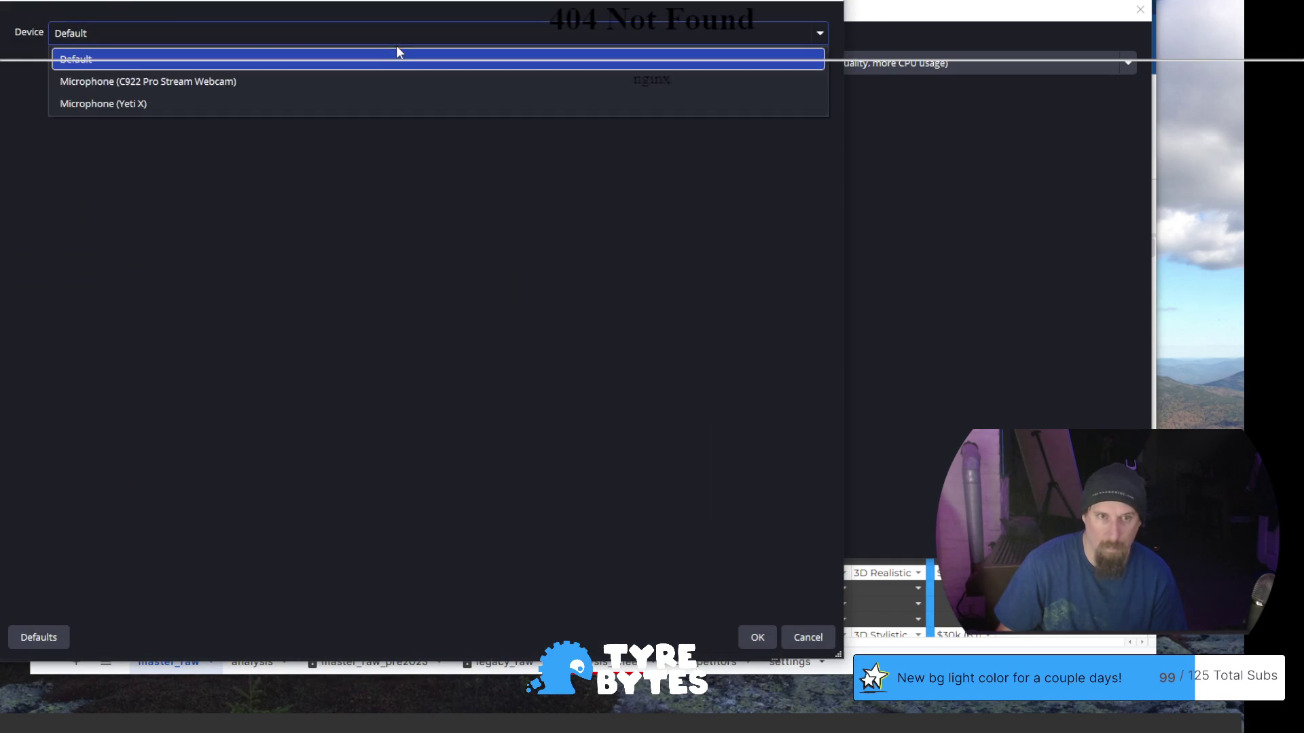
left_click(372, 78)
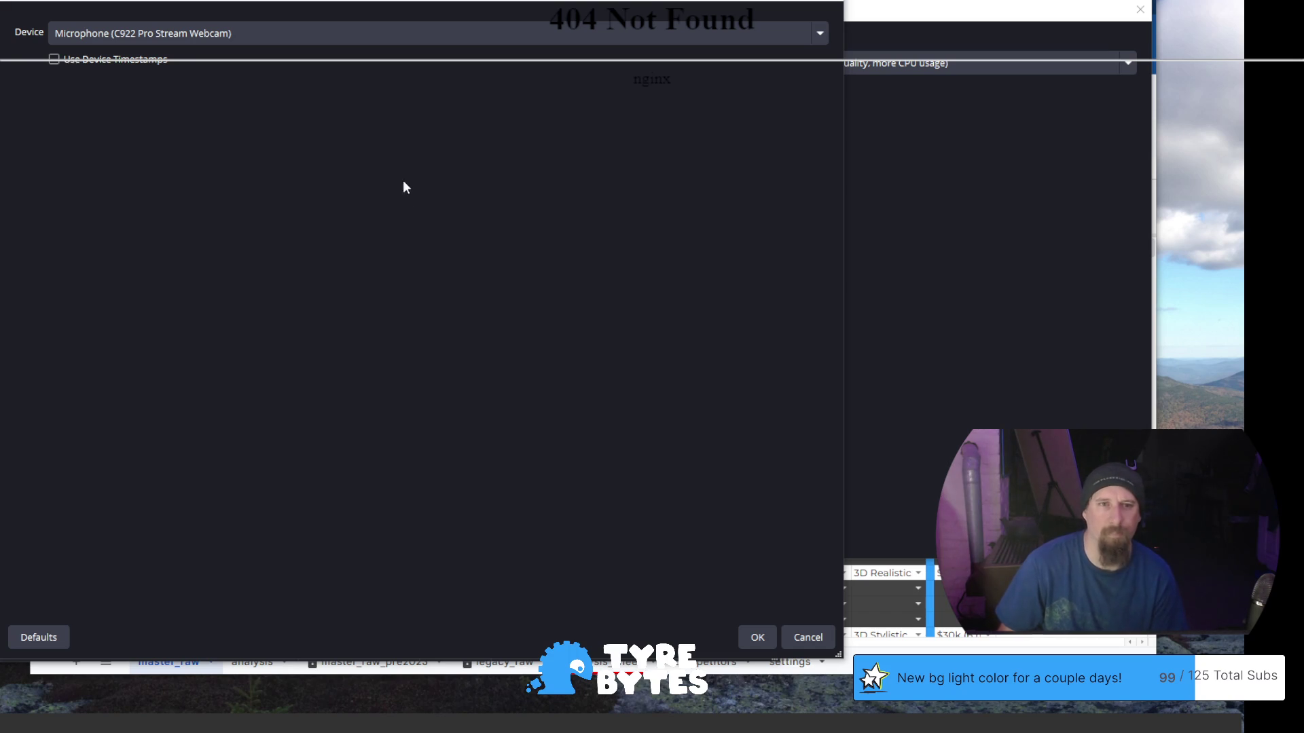
Change the device to Microphone (Yeti X) and confirm with OK
left_click(352, 35)
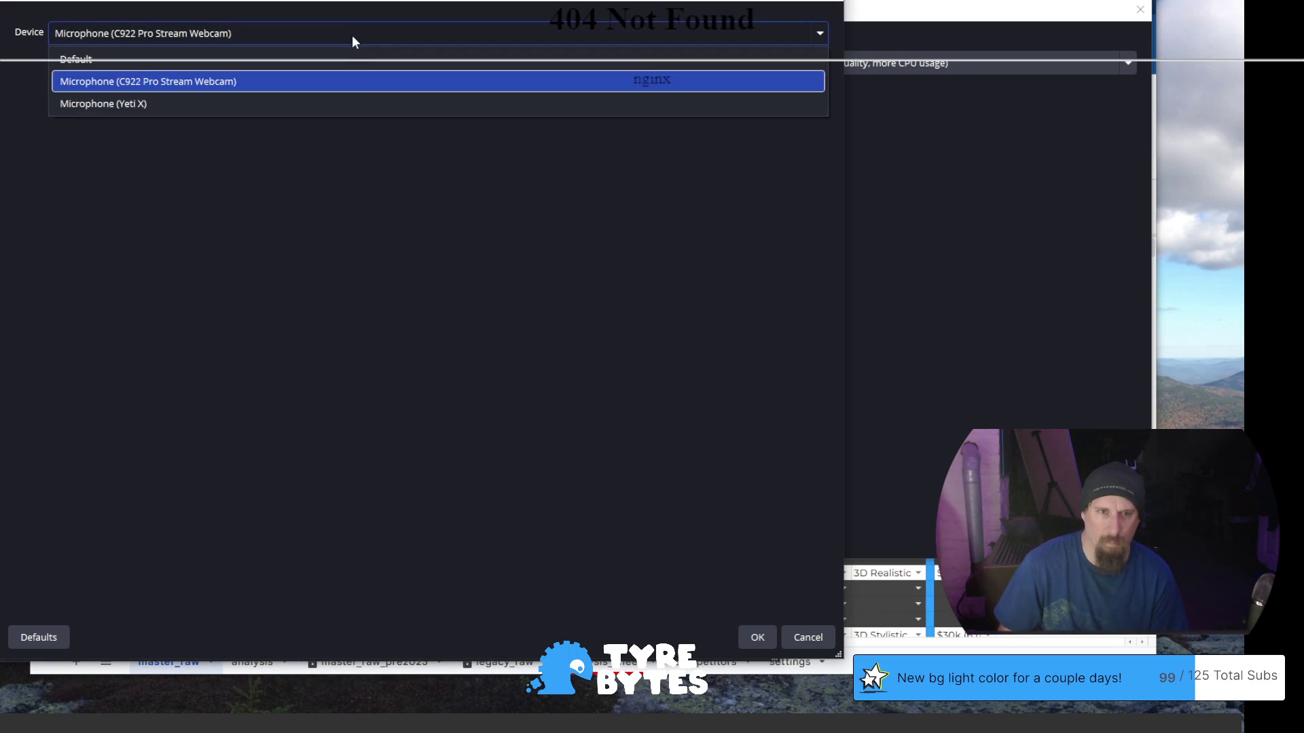
left_click(330, 164)
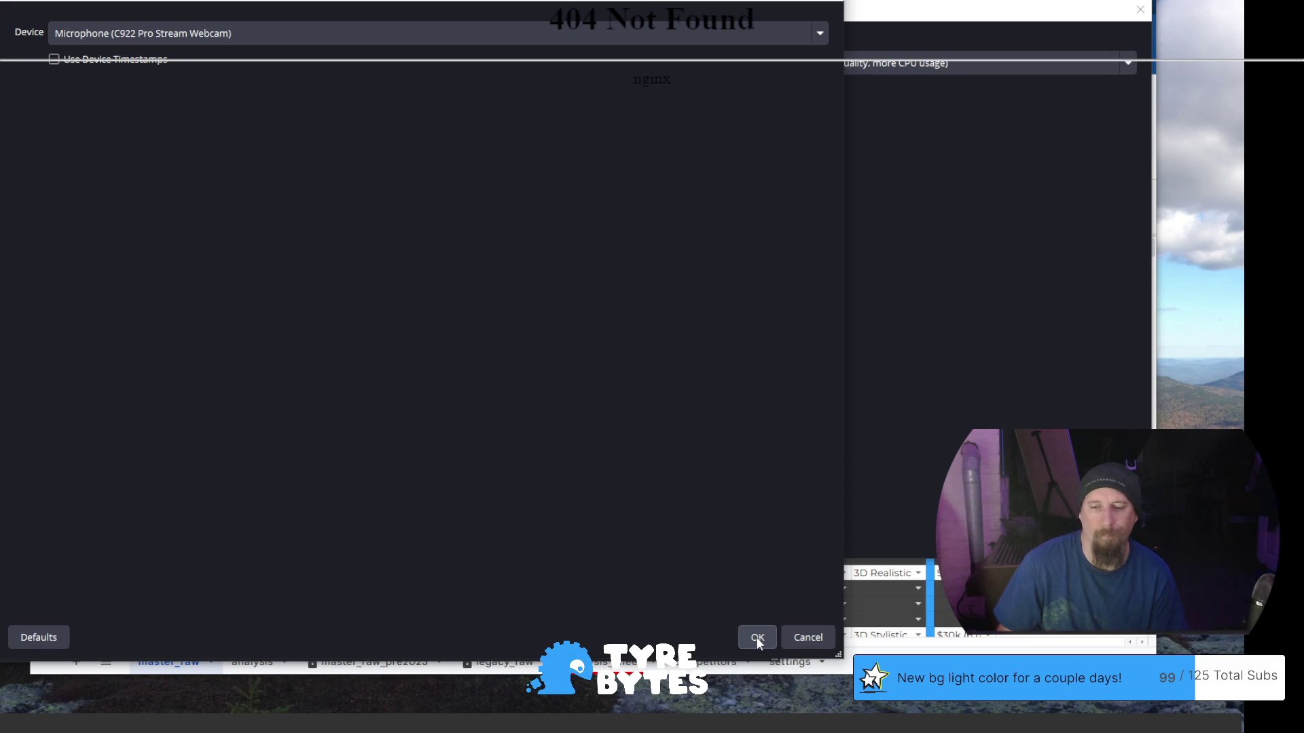
left_click(338, 40)
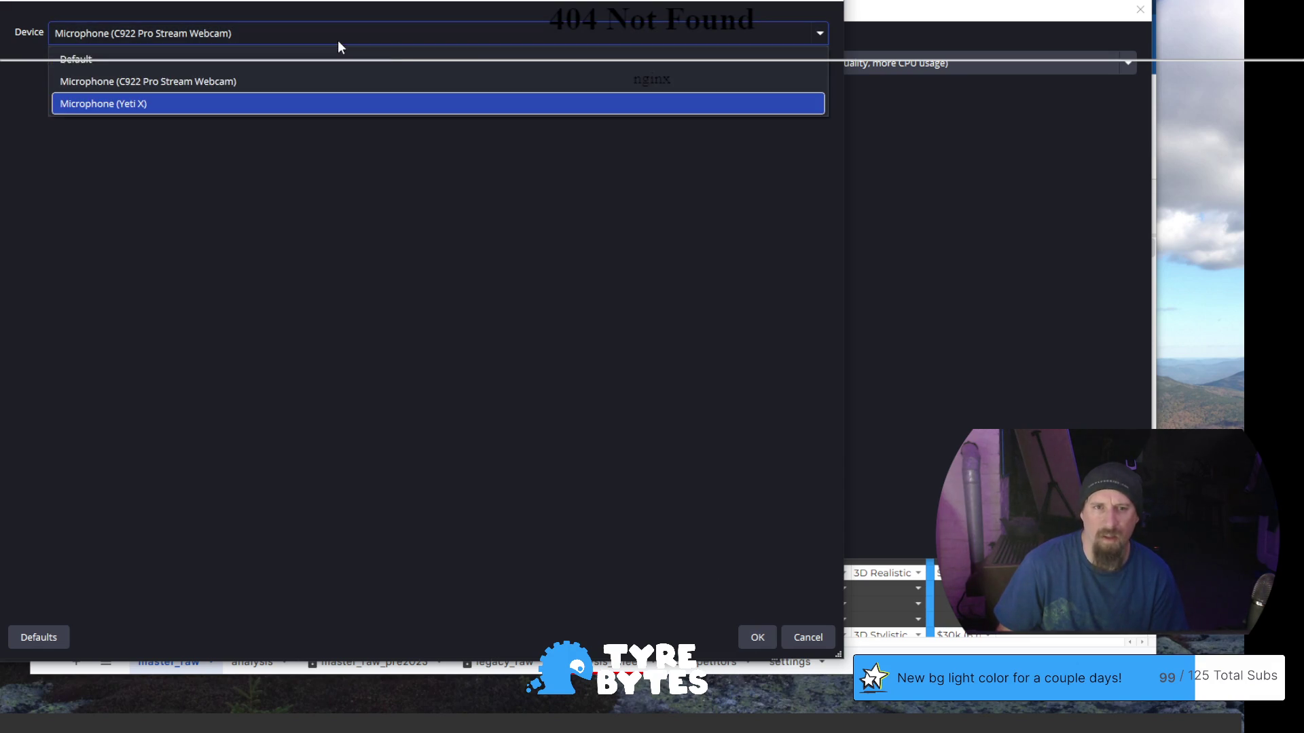
left_click(314, 104)
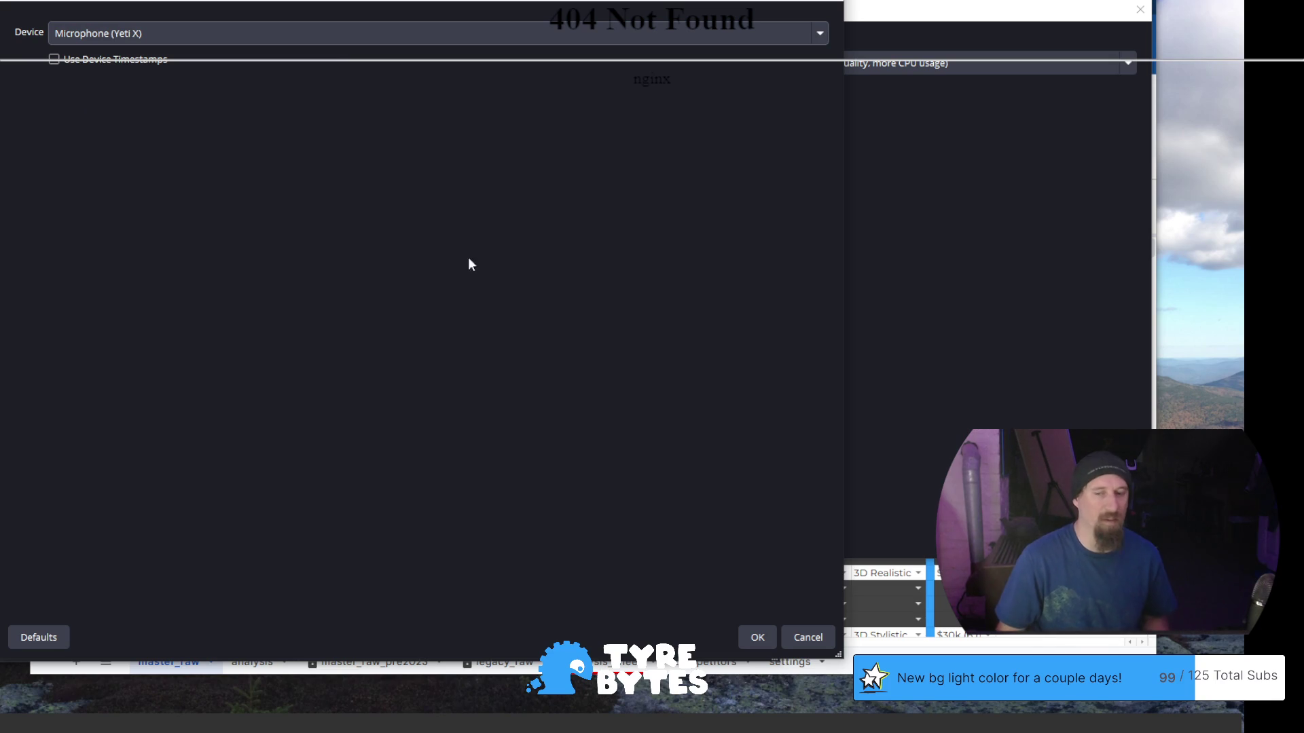
left_click(754, 635)
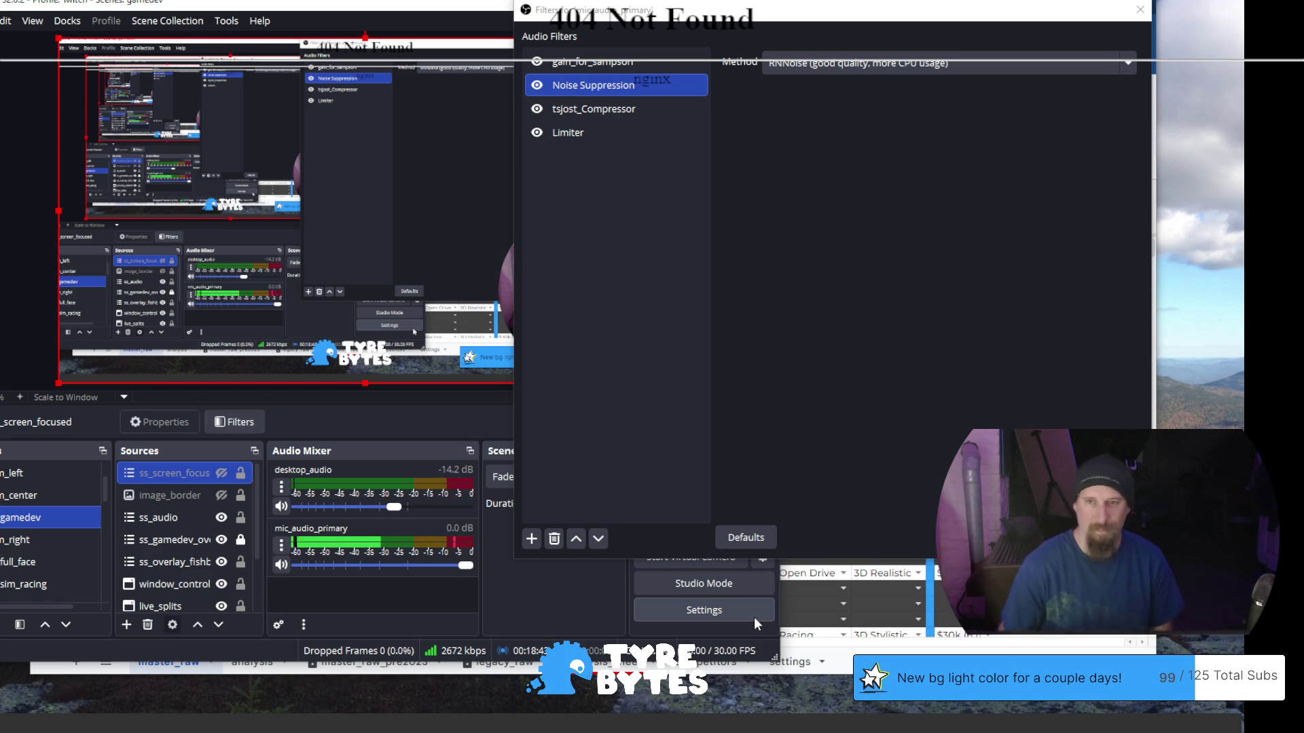
Check the tsjost_Compressor settings, then the gain_for_sampson filter showing 0.00 dB gain
left_click(604, 112)
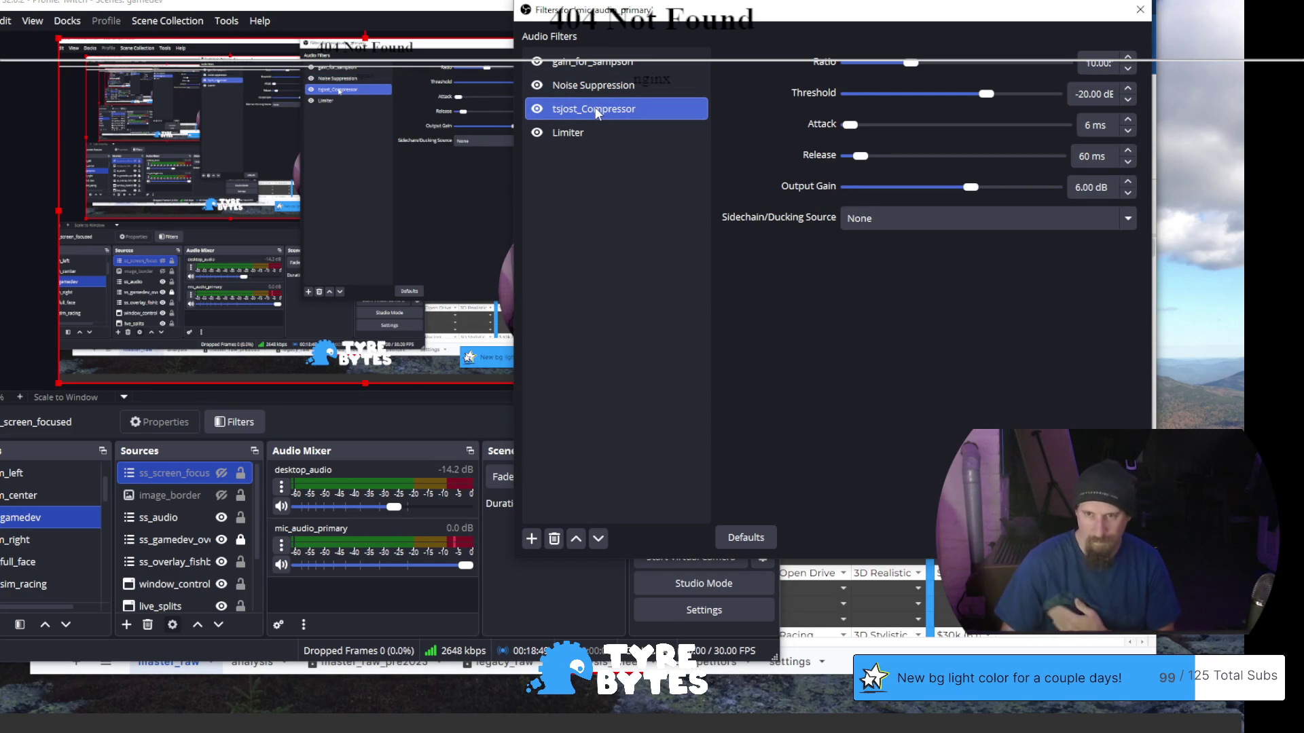
left_click(612, 65)
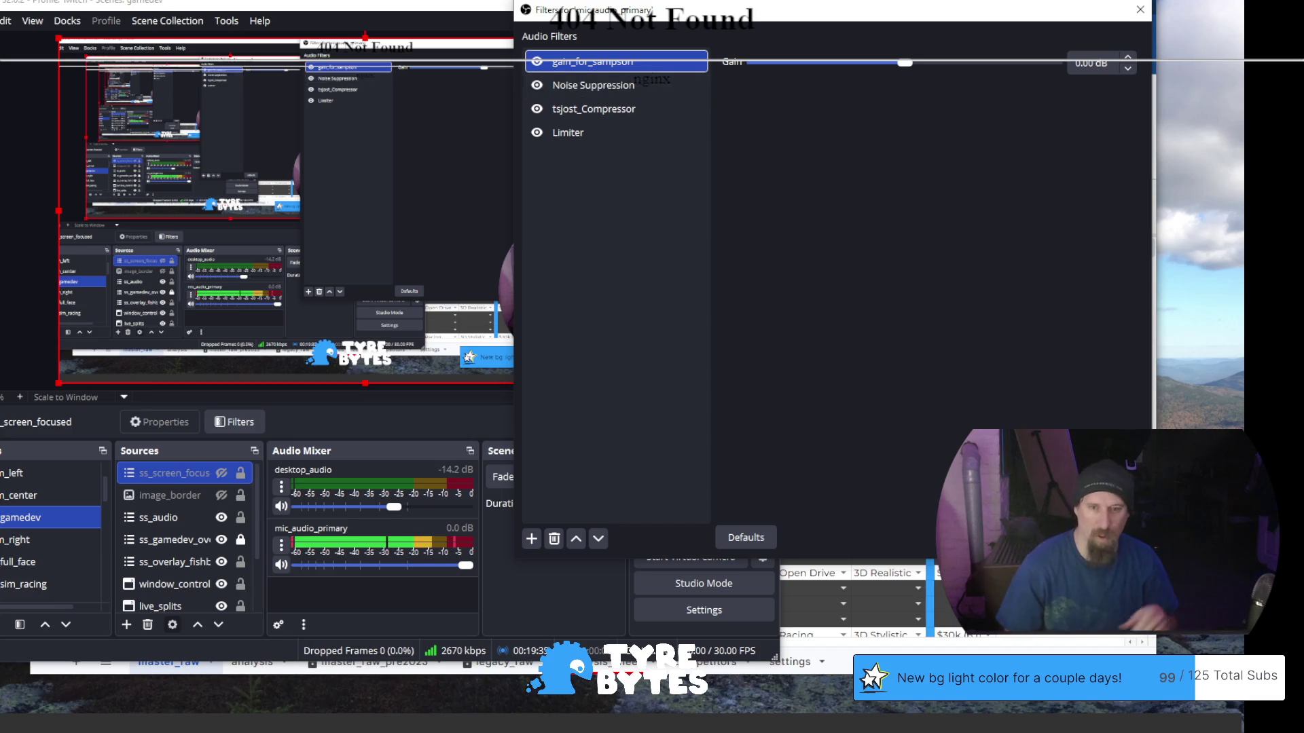
left_click(419, 5)
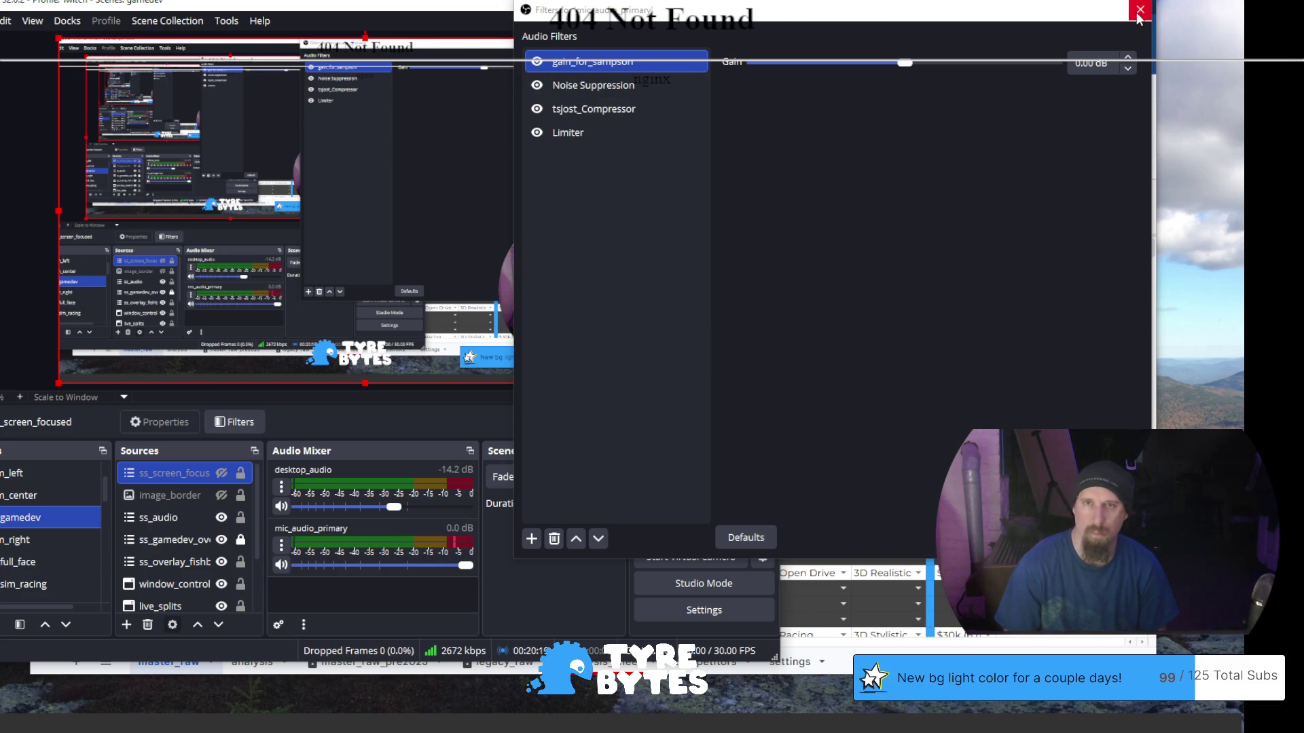
Close the mic filters window with Escape and minimize OBS to reveal the spreadsheet
left_click_drag(432, 8, 474, 7)
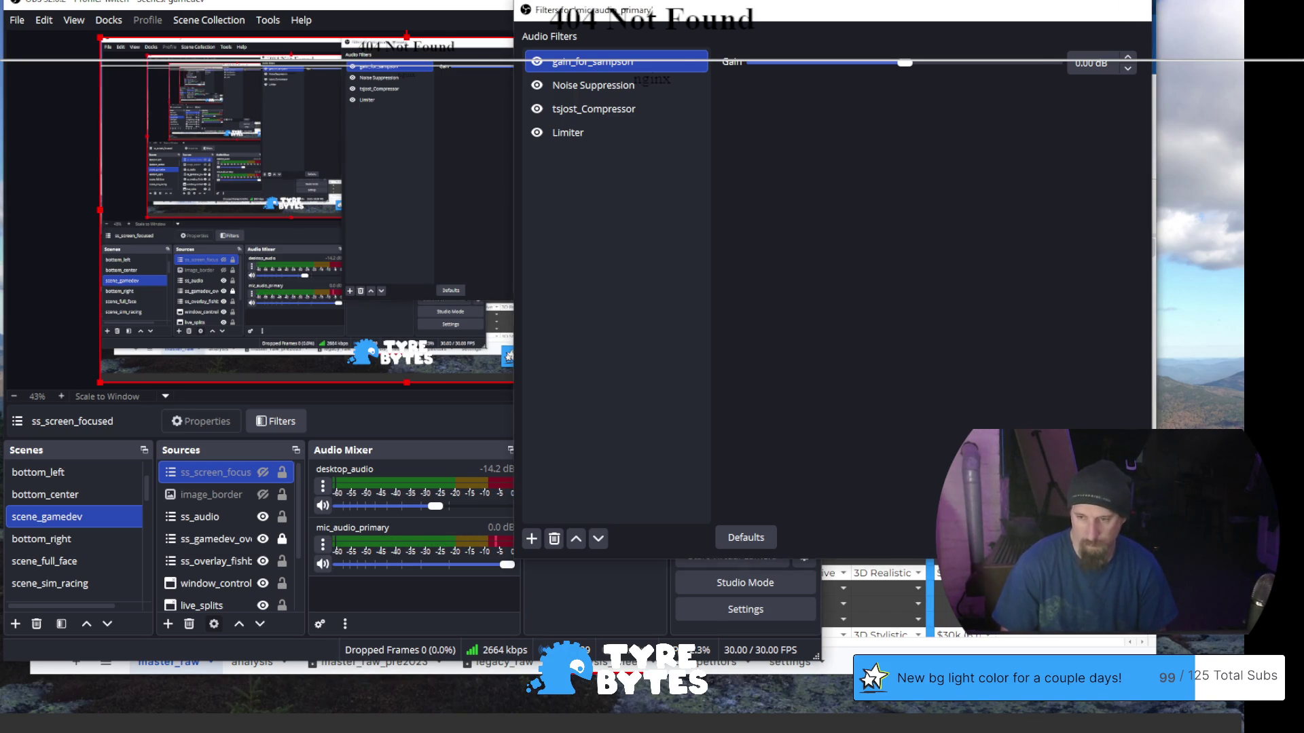
key("Escape")
left_click(770, 2)
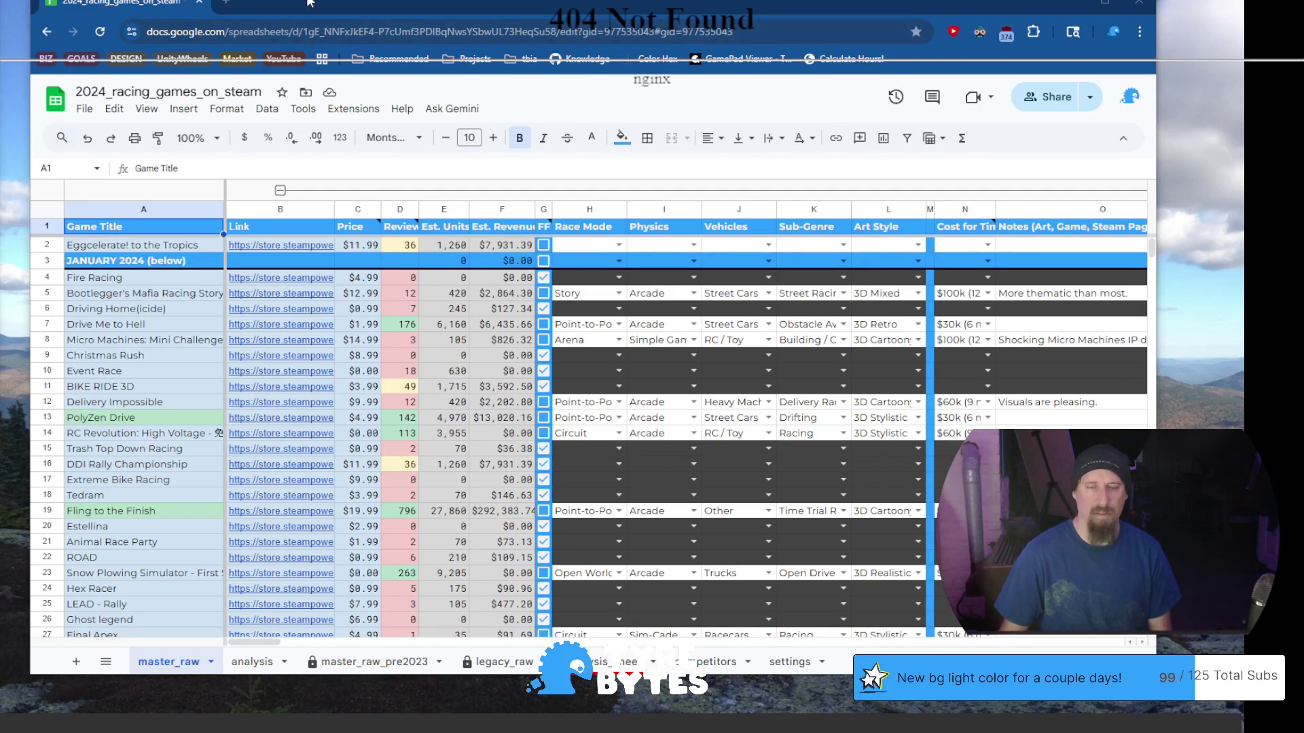
left_click_drag(343, 2, 358, 7)
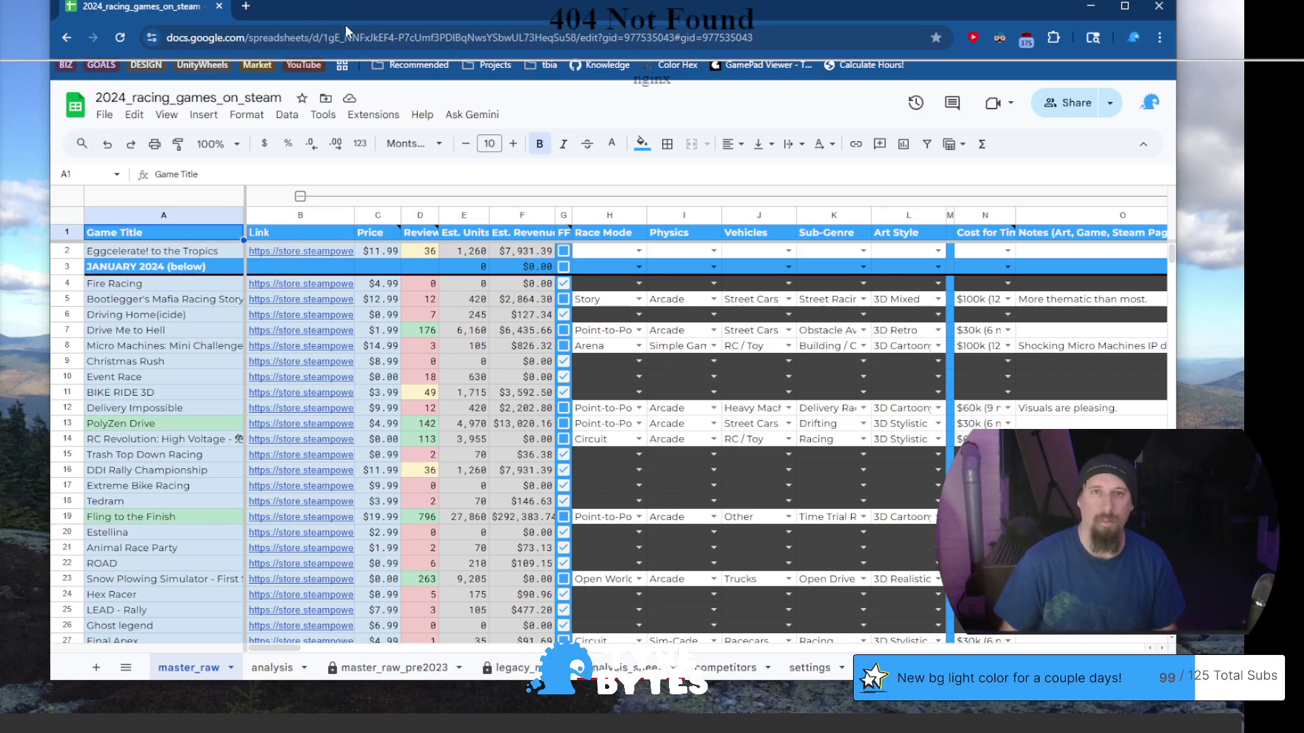
Open the tbia_tracker_2025 spreadsheet in a new tab, then start another tab with 'kno'
left_click(245, 8)
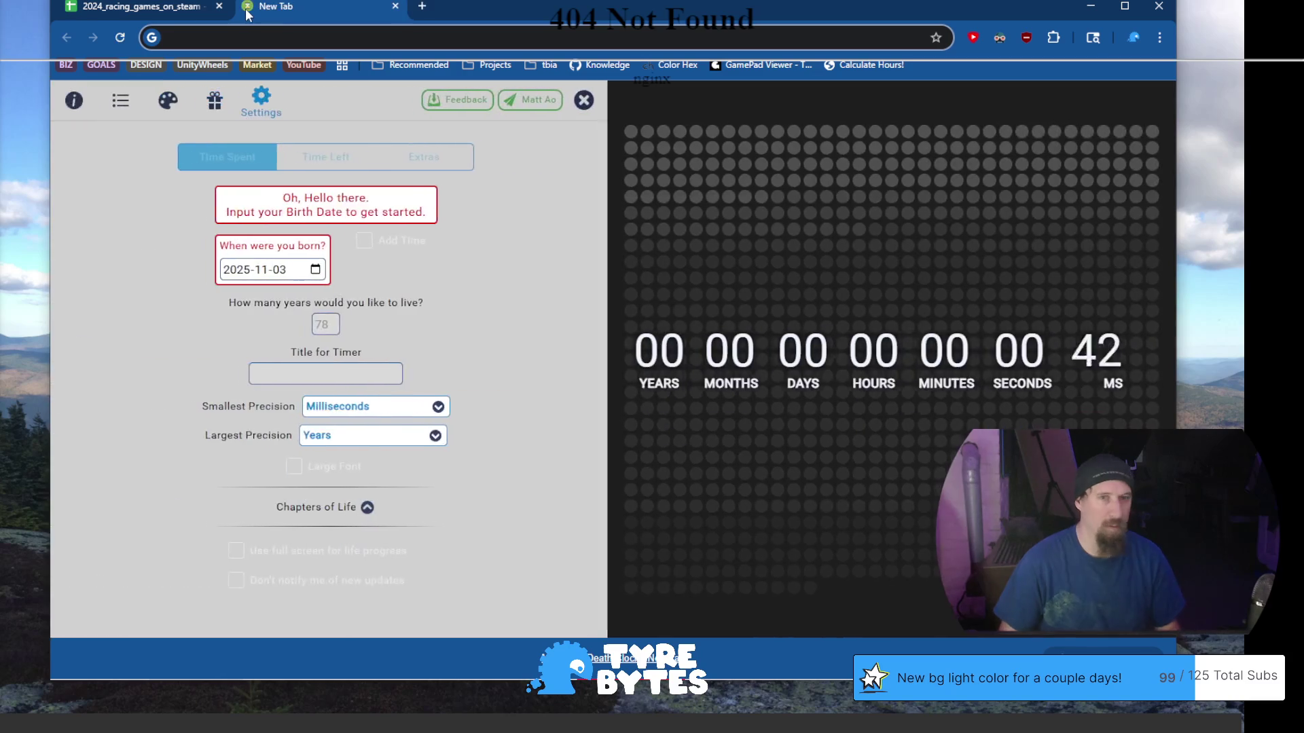
type("tbia_")
left_click(261, 247)
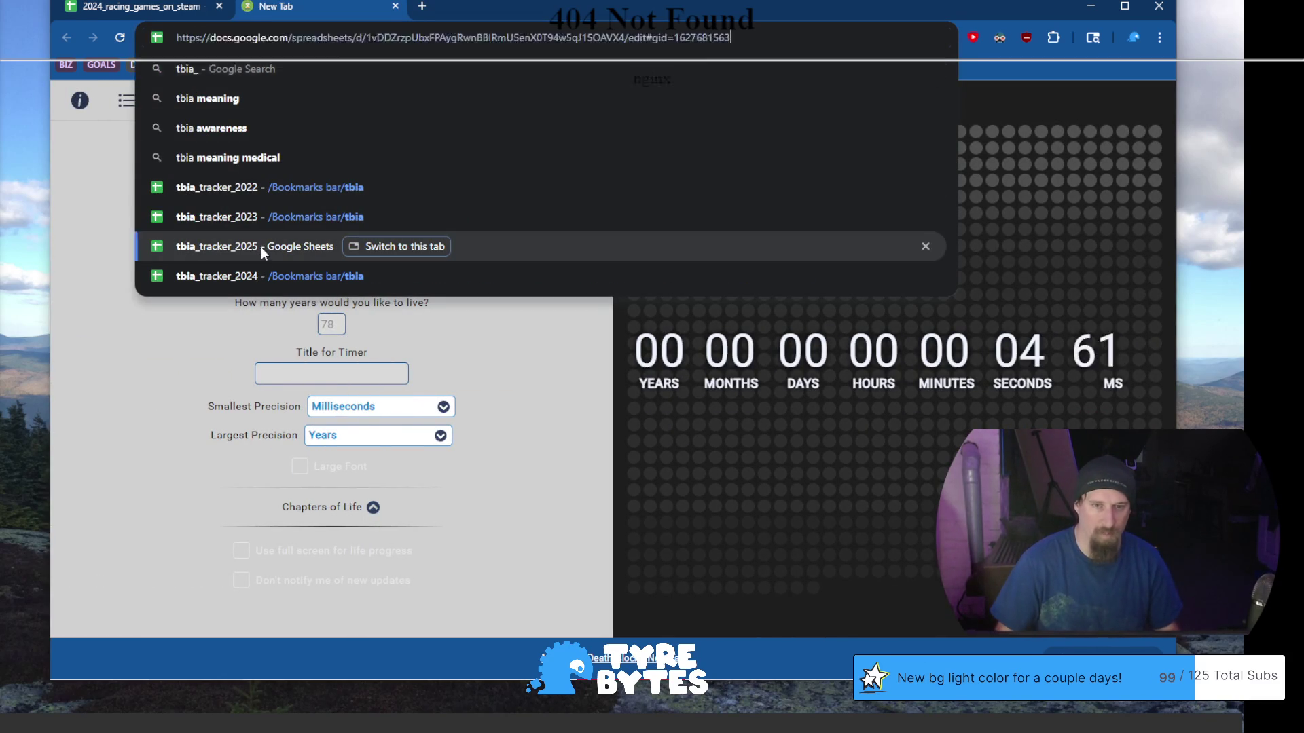
left_click(261, 246)
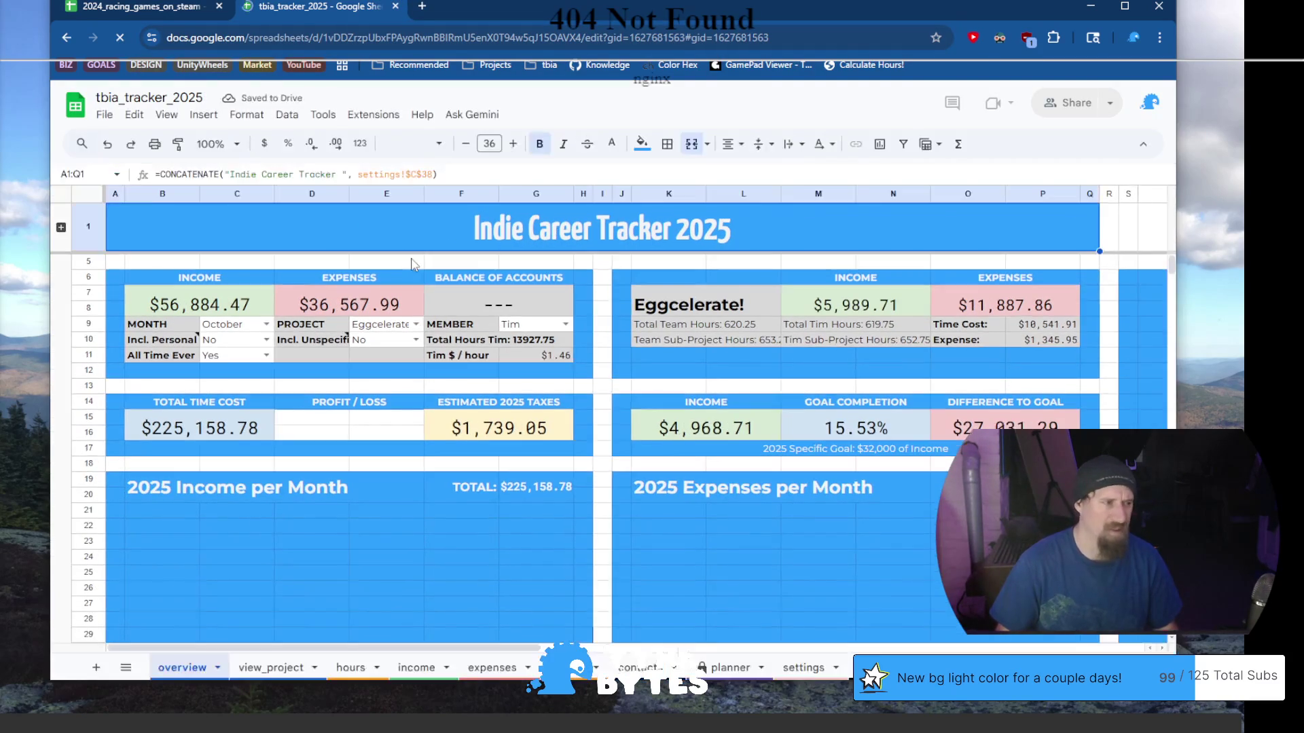
left_click(421, 6)
type("kno")
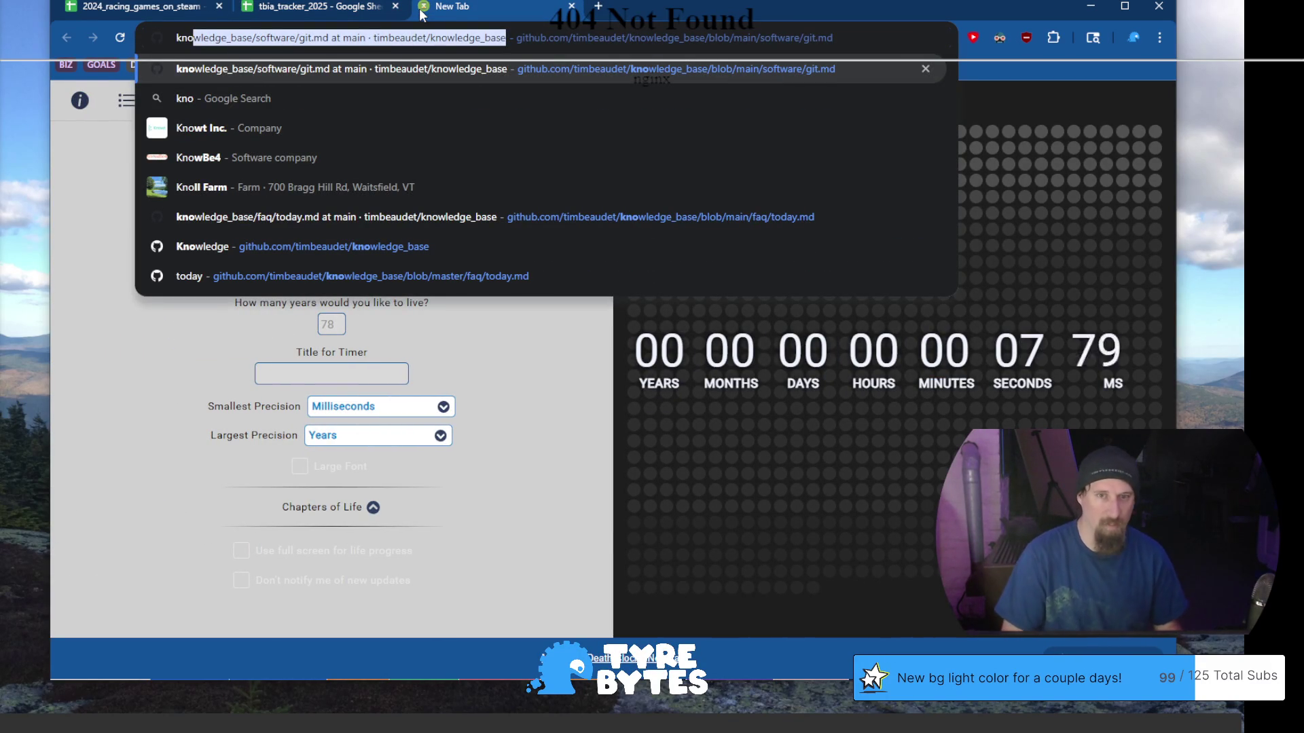
Accept the knowledge_base git.md suggestion and go up to the knowledge_base repository root
key("Return")
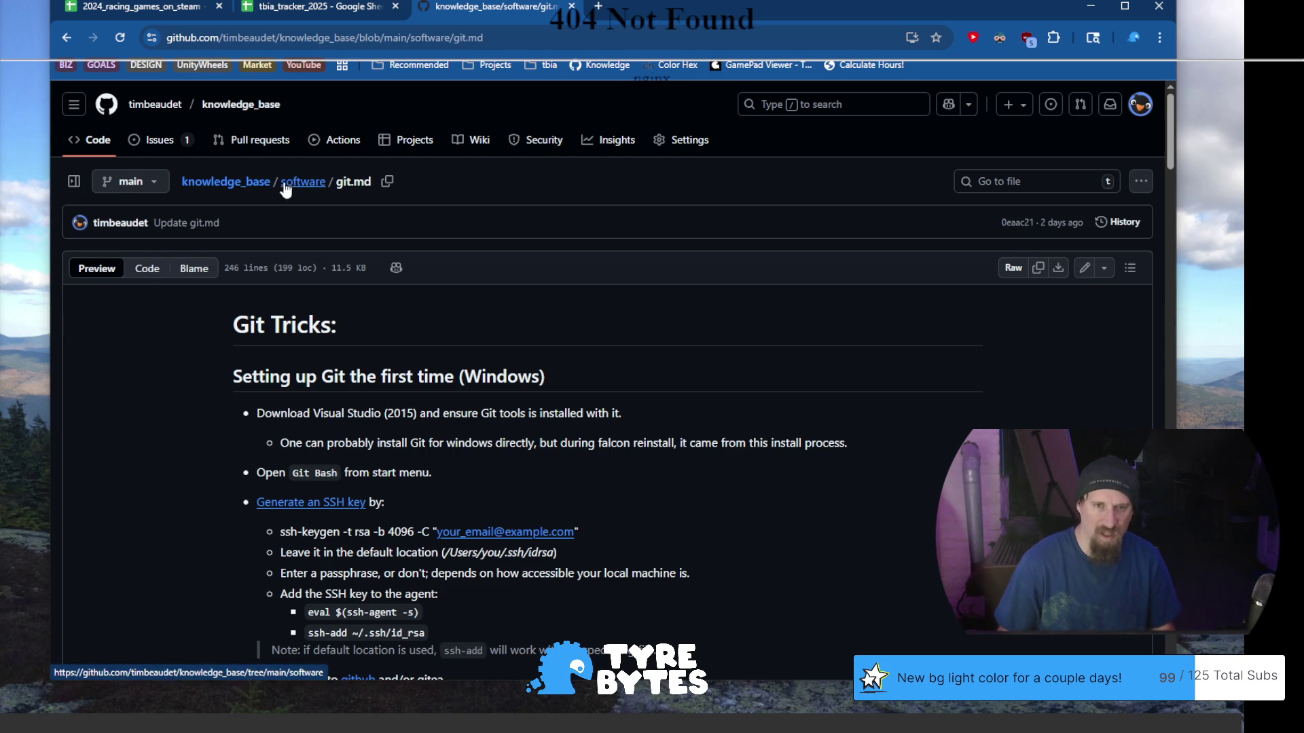
left_click(251, 183)
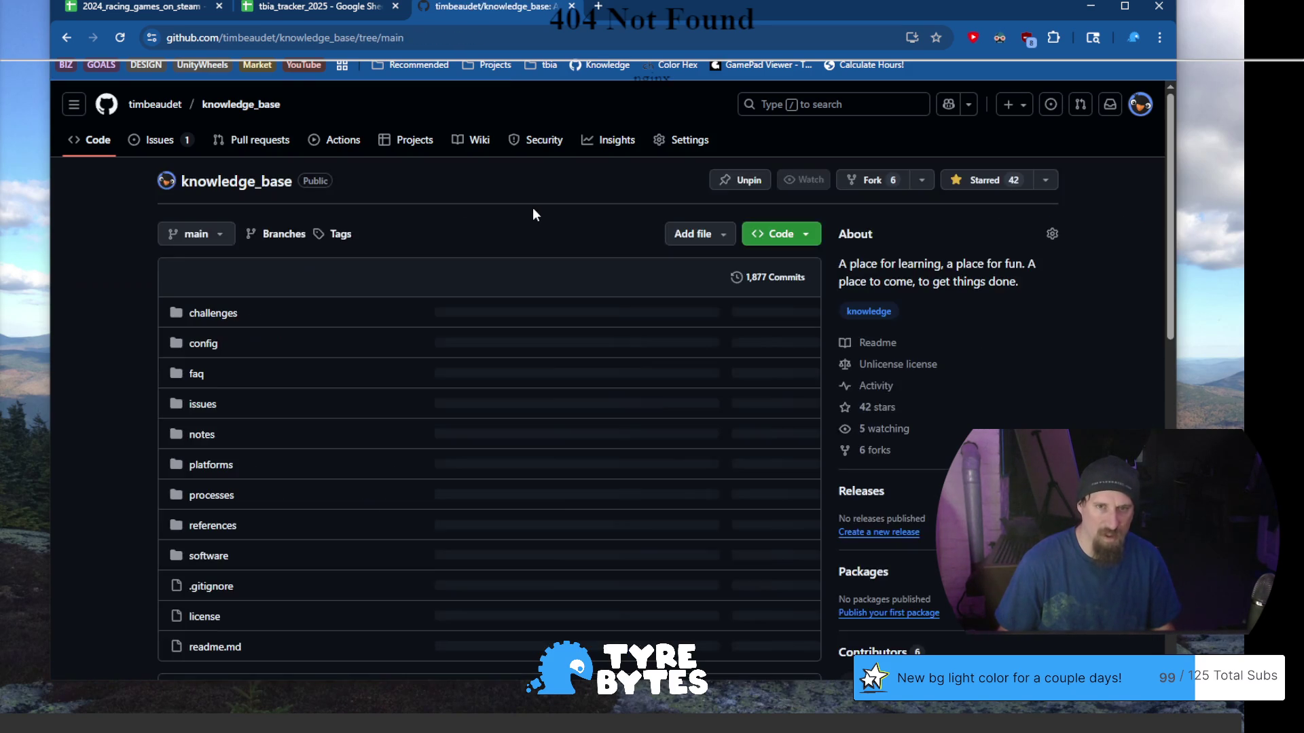
Go into the faq folder and open today.md
left_click(203, 375)
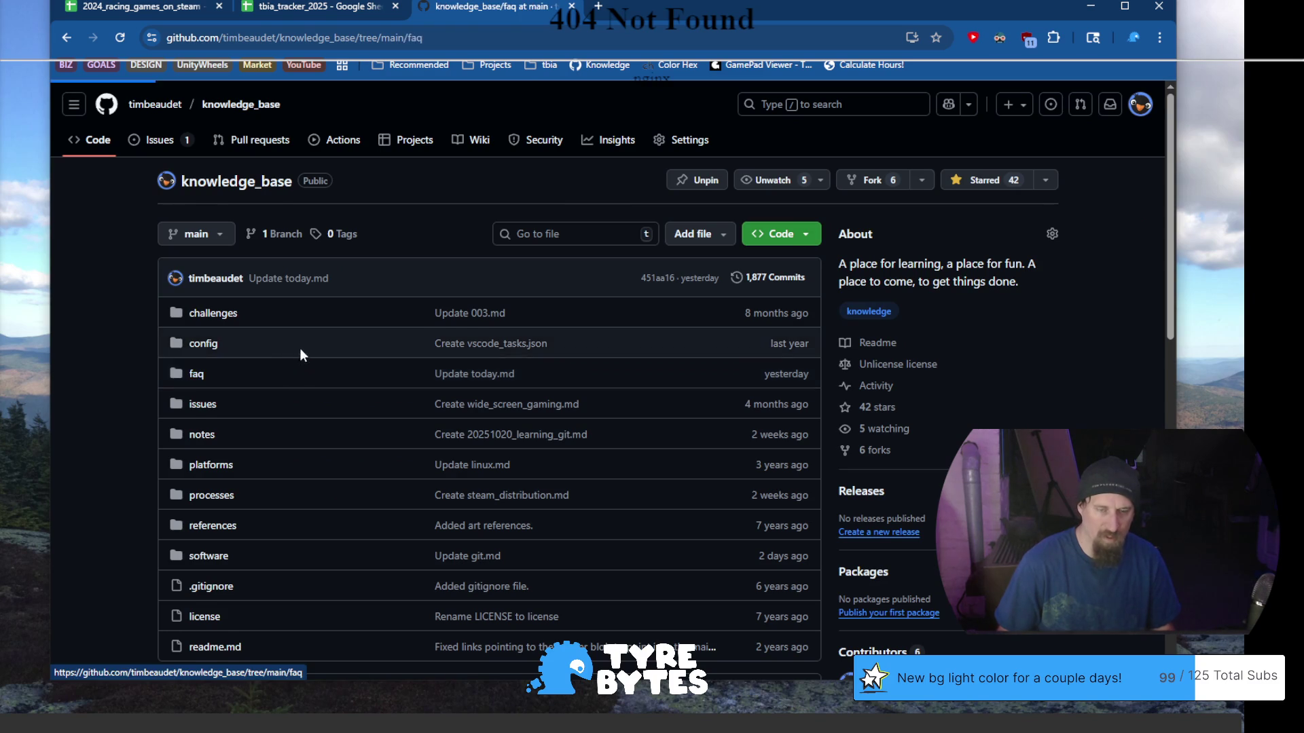
scroll(140, 345, "down", 5)
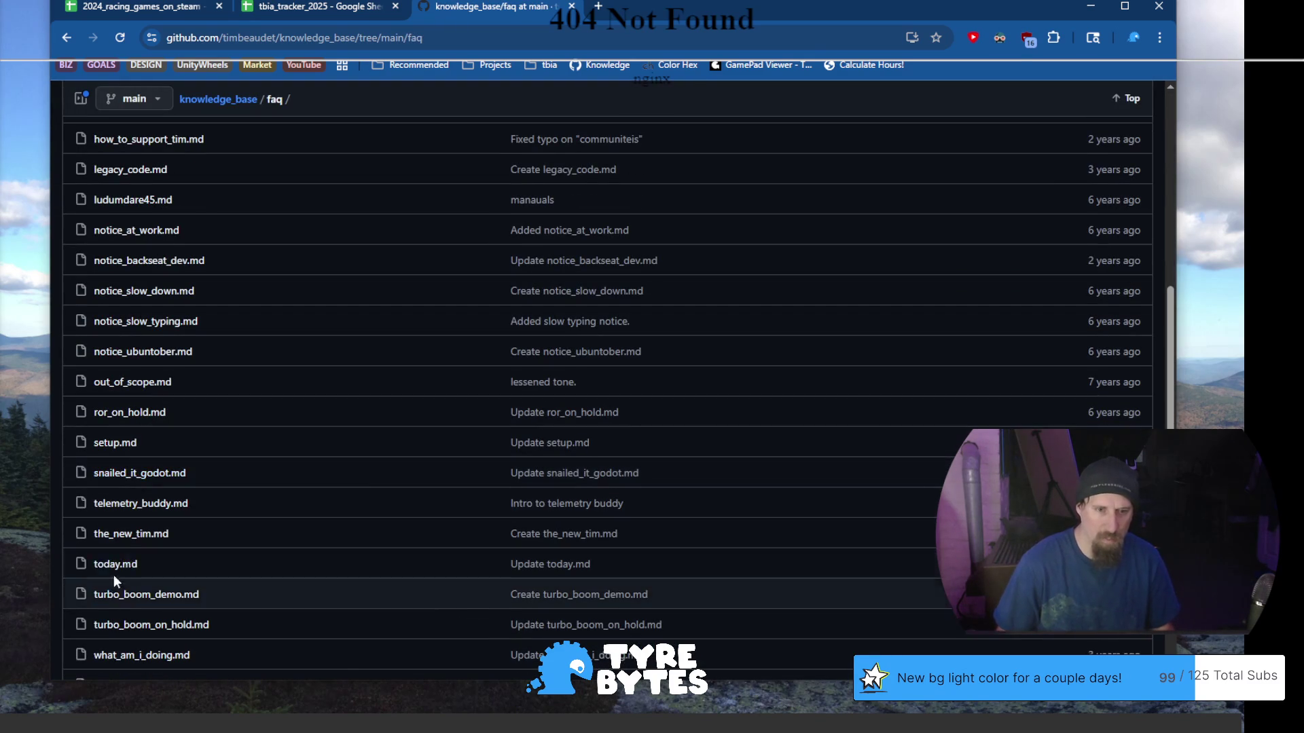
left_click(115, 565)
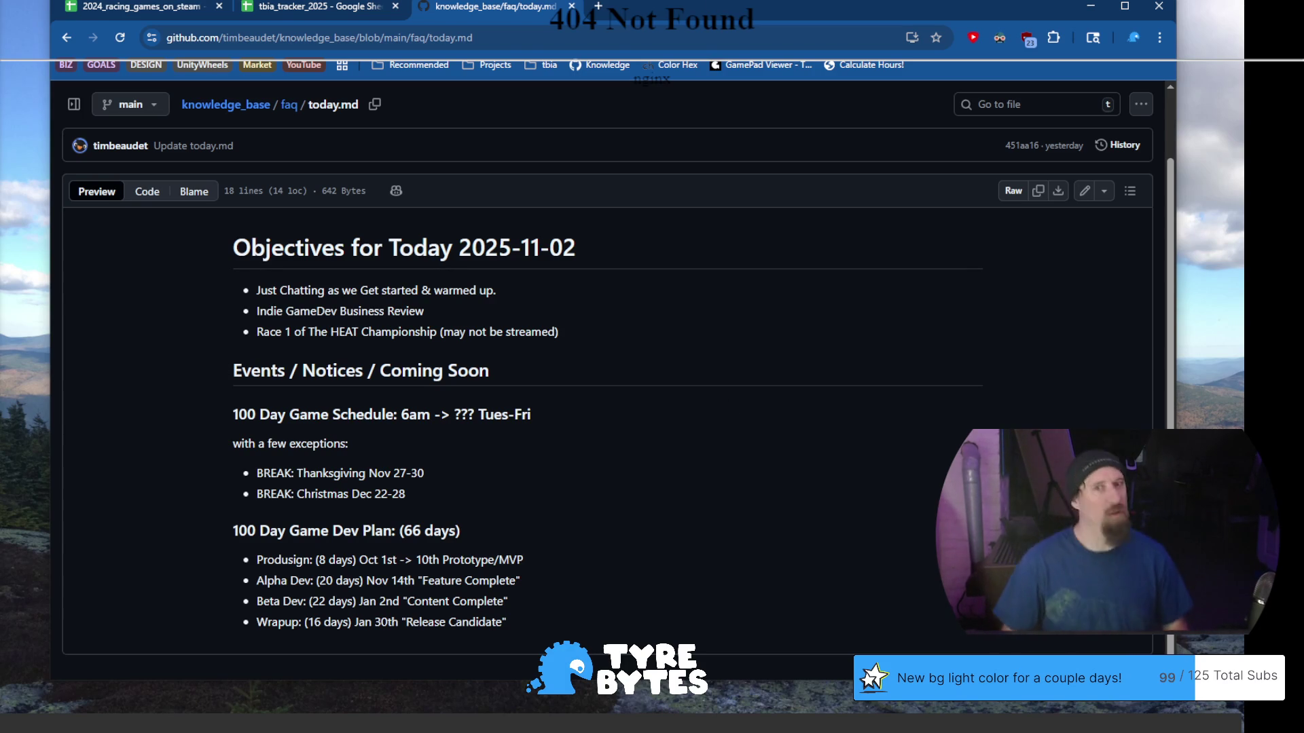
Edit today.md and change the heading date to 2025-11-03
left_click(1084, 191)
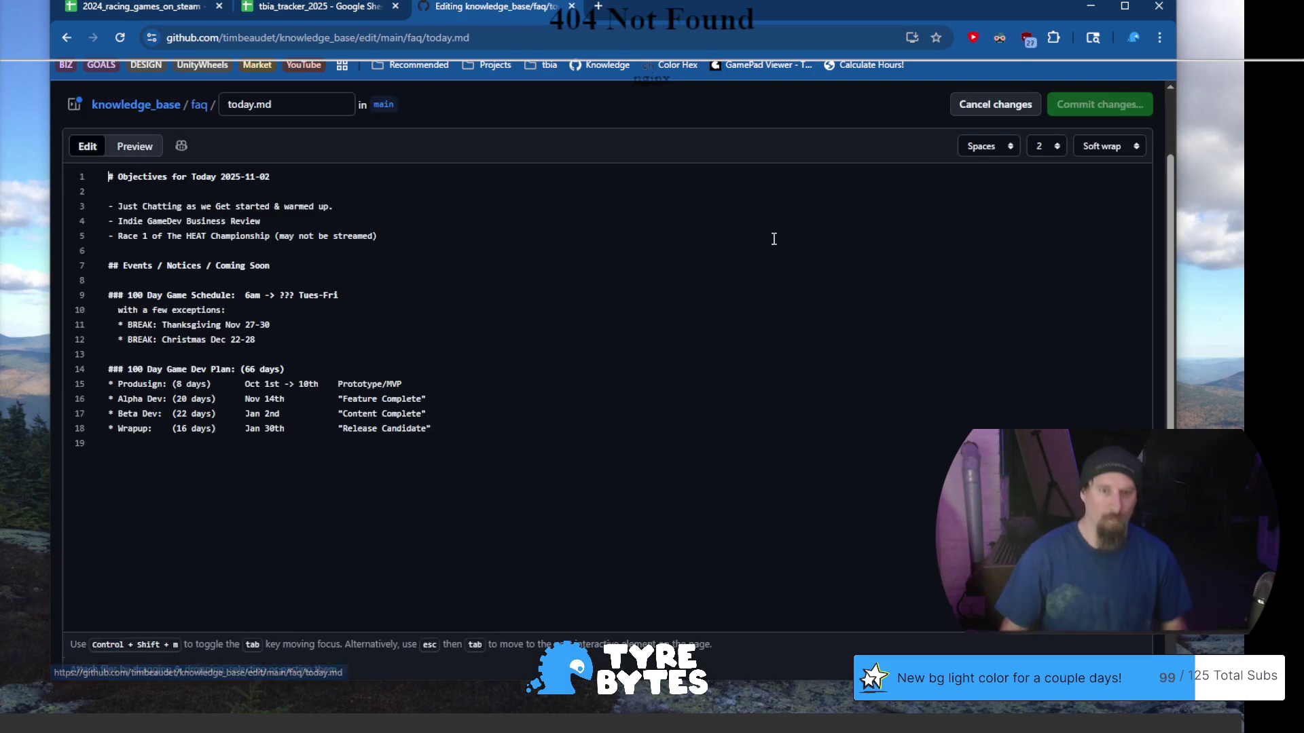
left_click(367, 171)
key("BackSpace")
type("3")
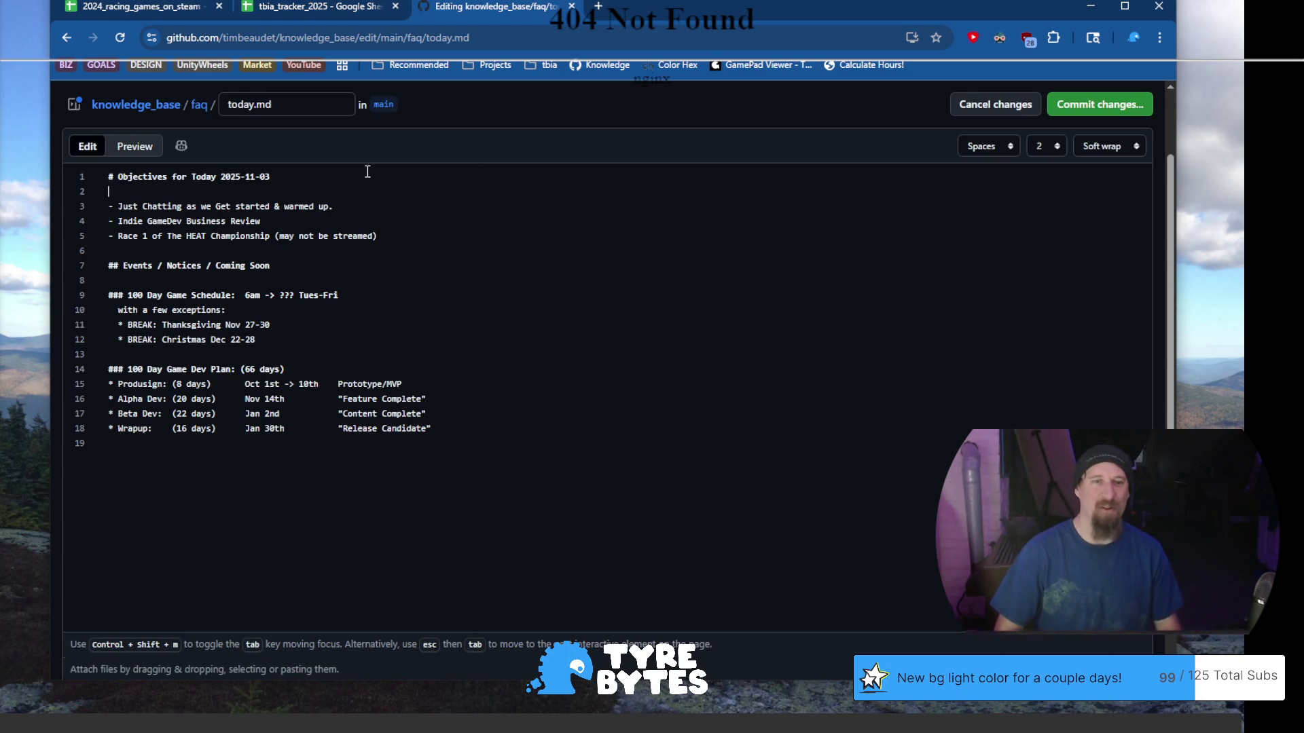
Delete the Indie GameDev and Race 1 objectives and begin a 'Setting up the audio' bullet
key("Down")
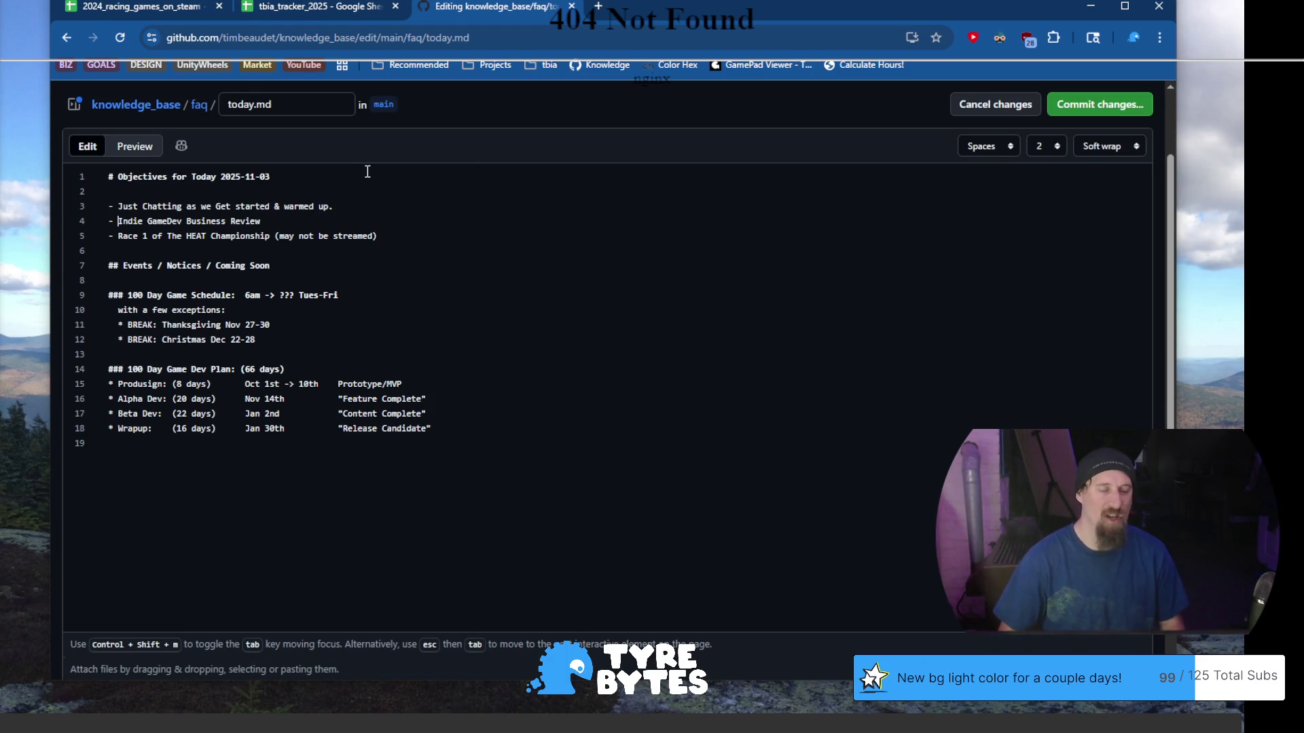
key("shift+Down")
key("shift+End")
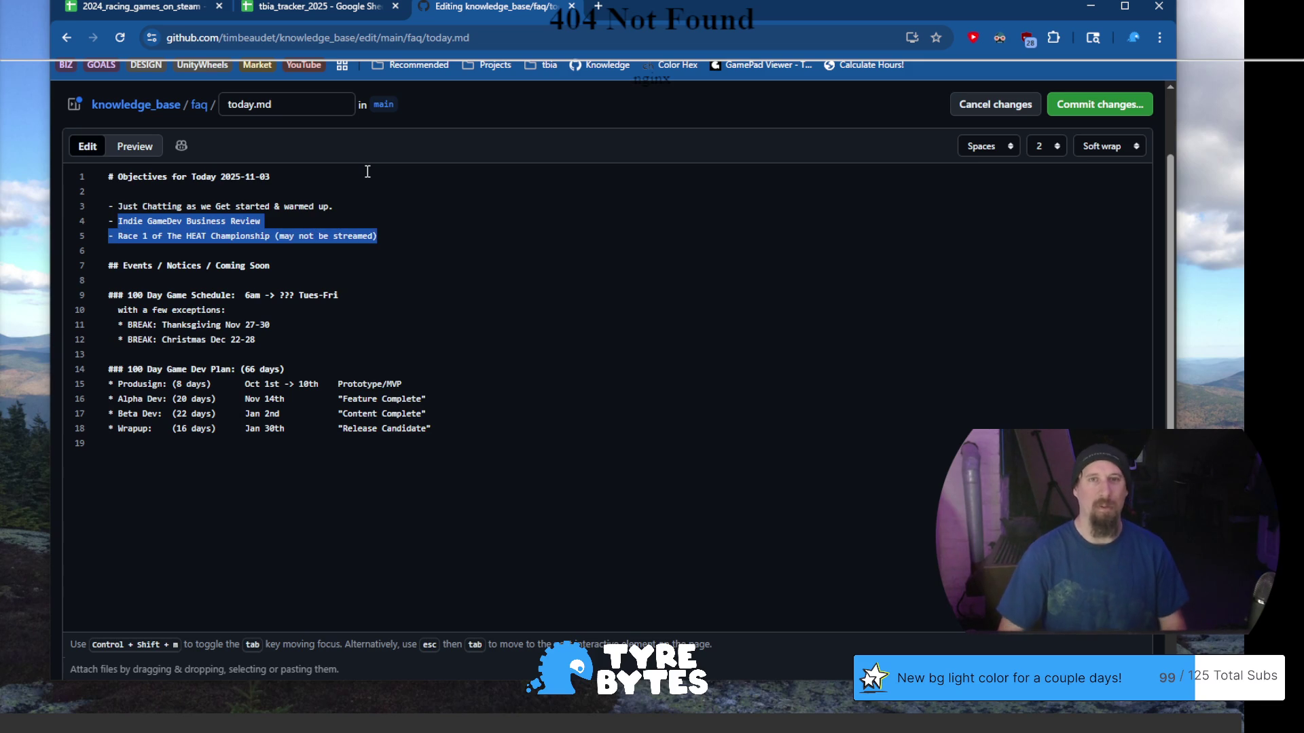
key("Delete")
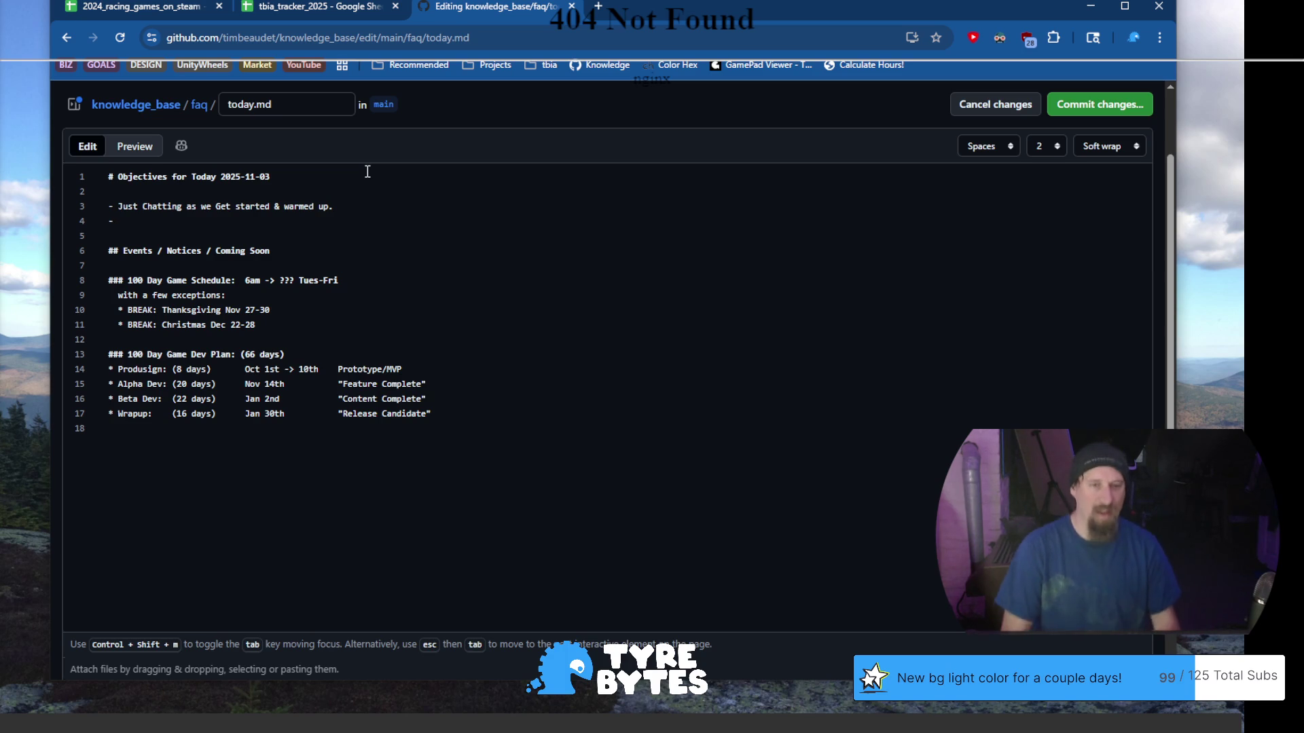
type("Setting up")
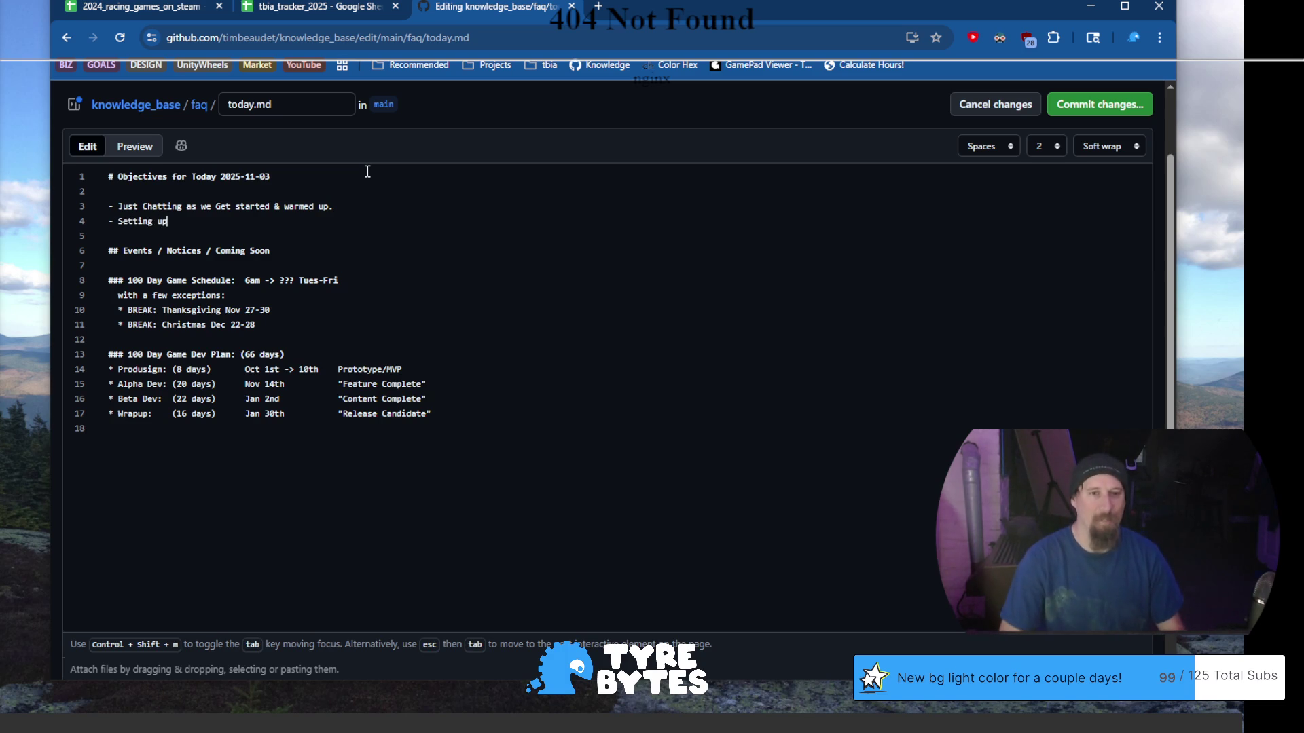
type(" the  audio")
Finish the objective as 'Setting up the audio at the starding desk setup (falcon).'
key("ctrl+Left")
key("BackSpace")
type("at t")
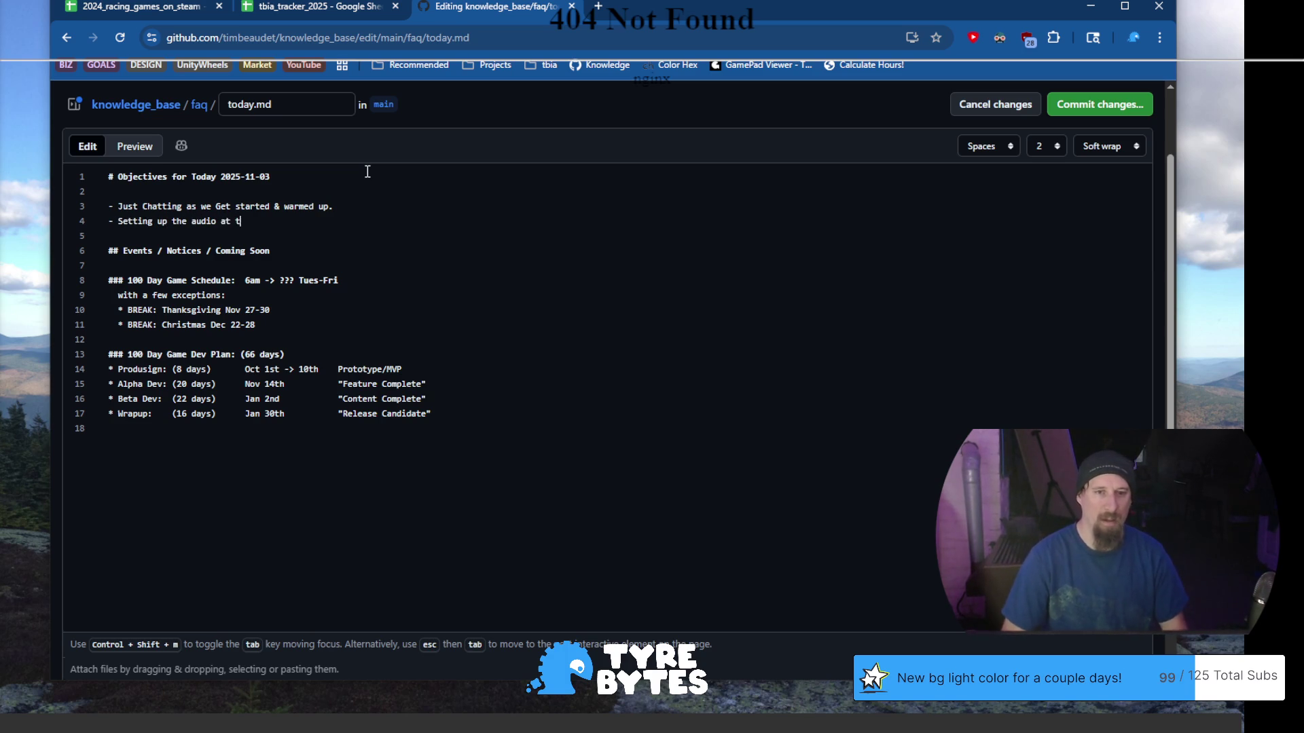
type("he starding ")
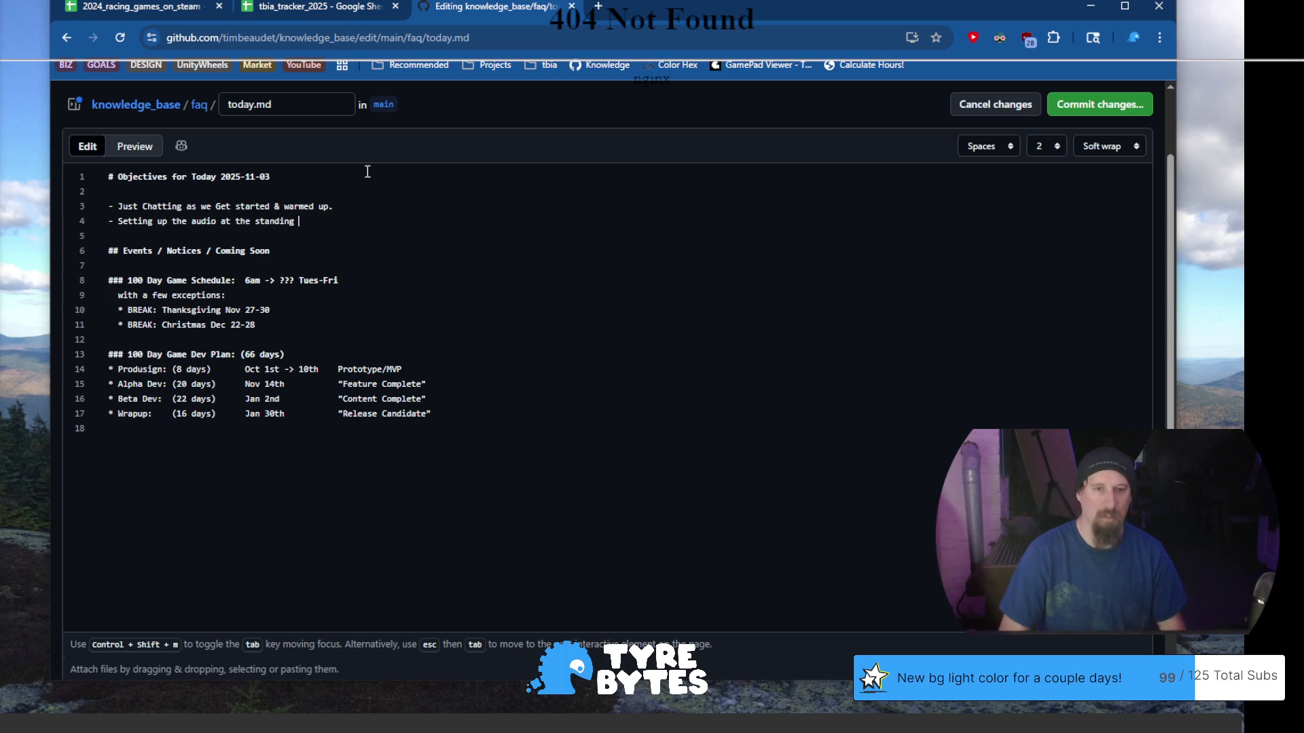
type("desk setup (")
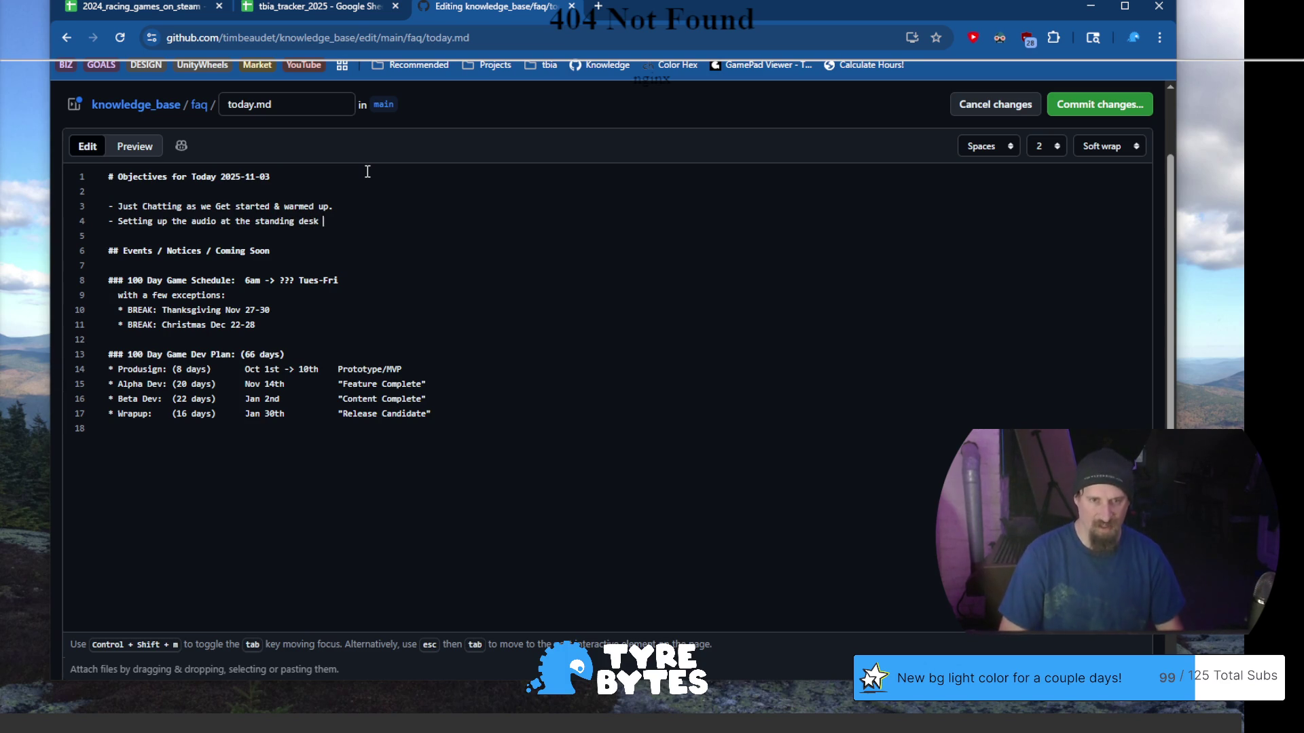
type("falcon).")
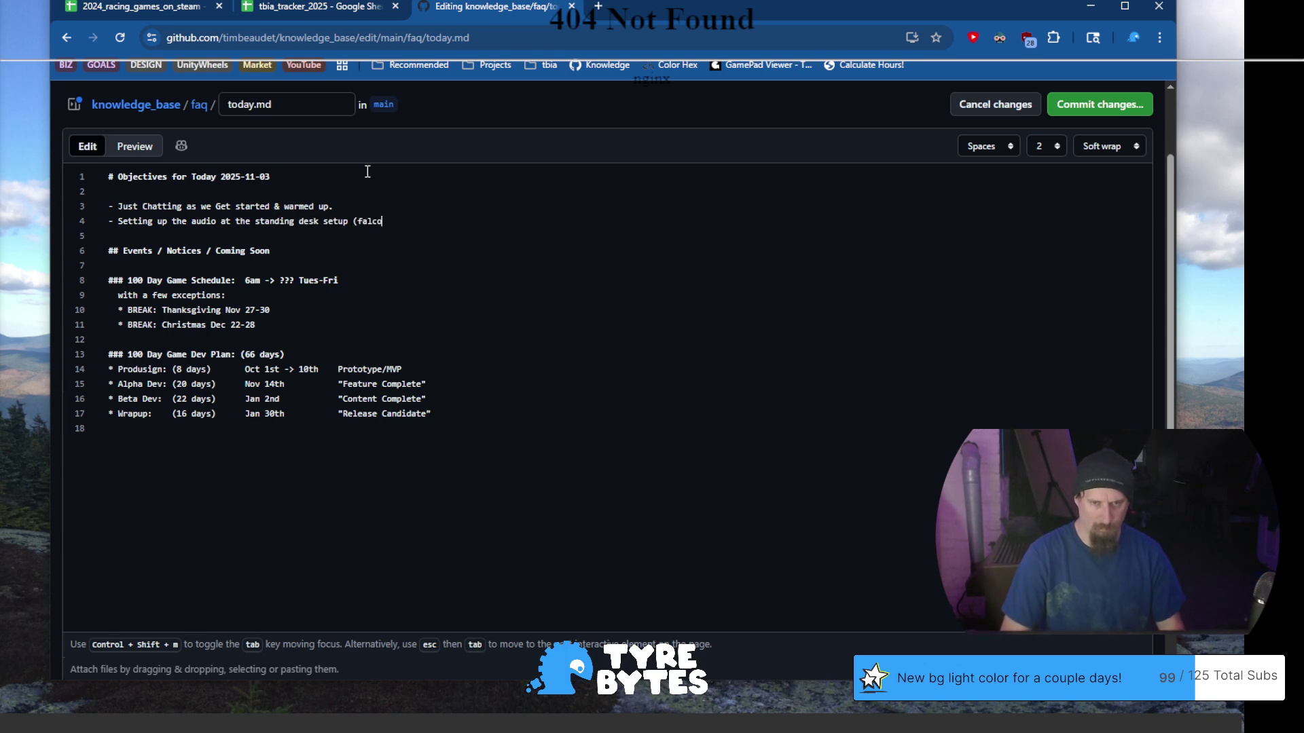
key("Return")
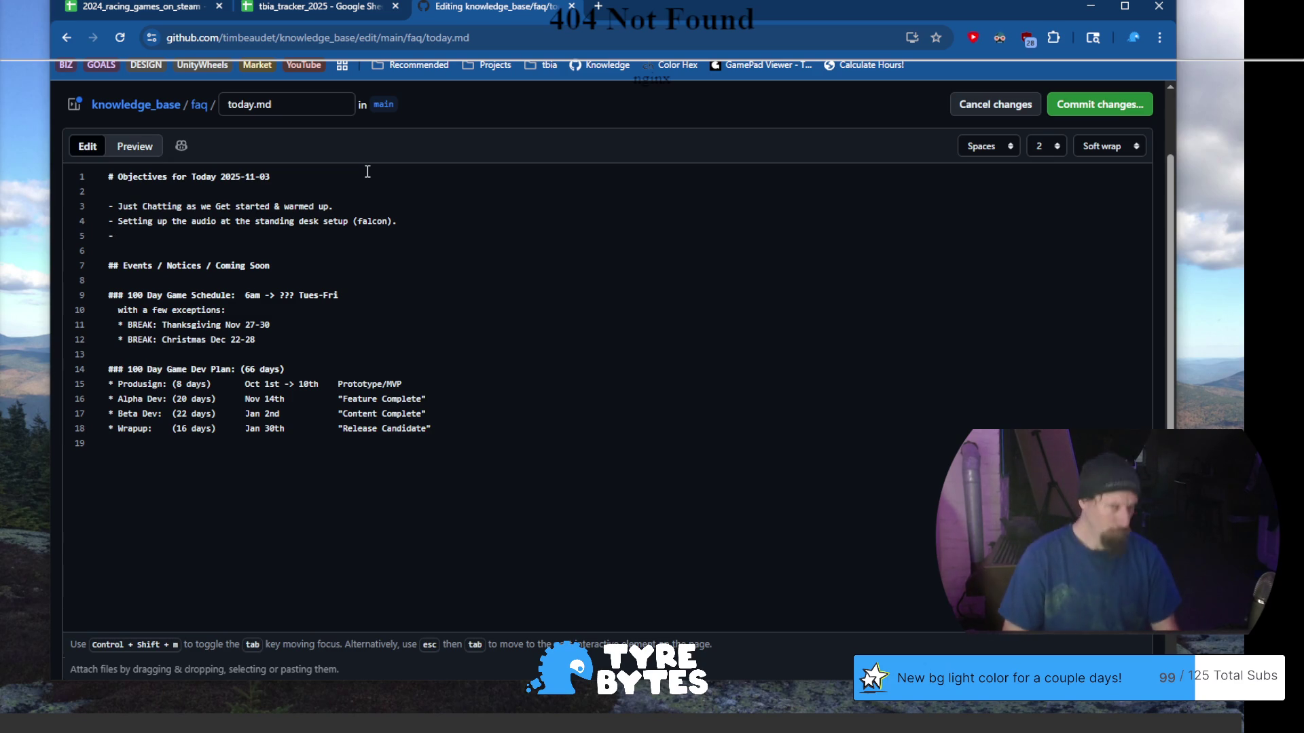
Add objectives 'Update the KPI of the adventure' and 'Updating the weekly plans of the adventure'
type("Upda")
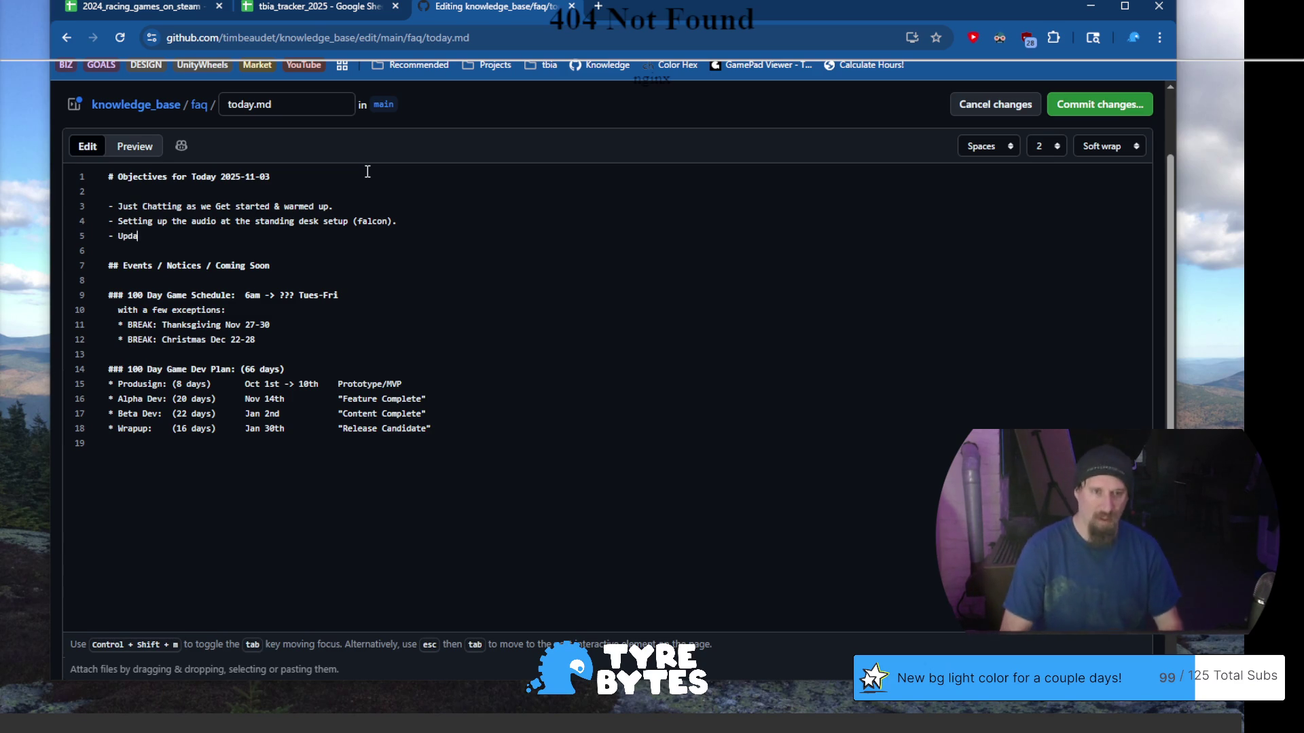
type("te the KPI ")
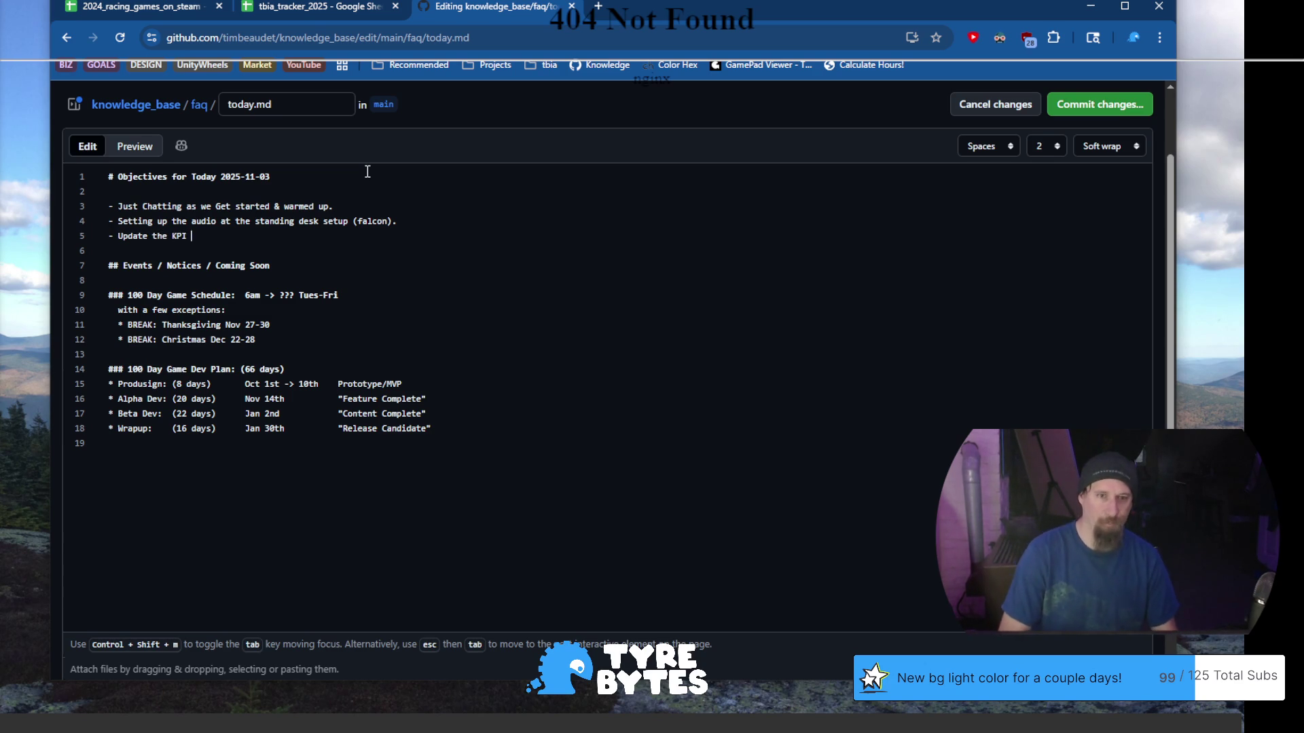
type("of the adventure")
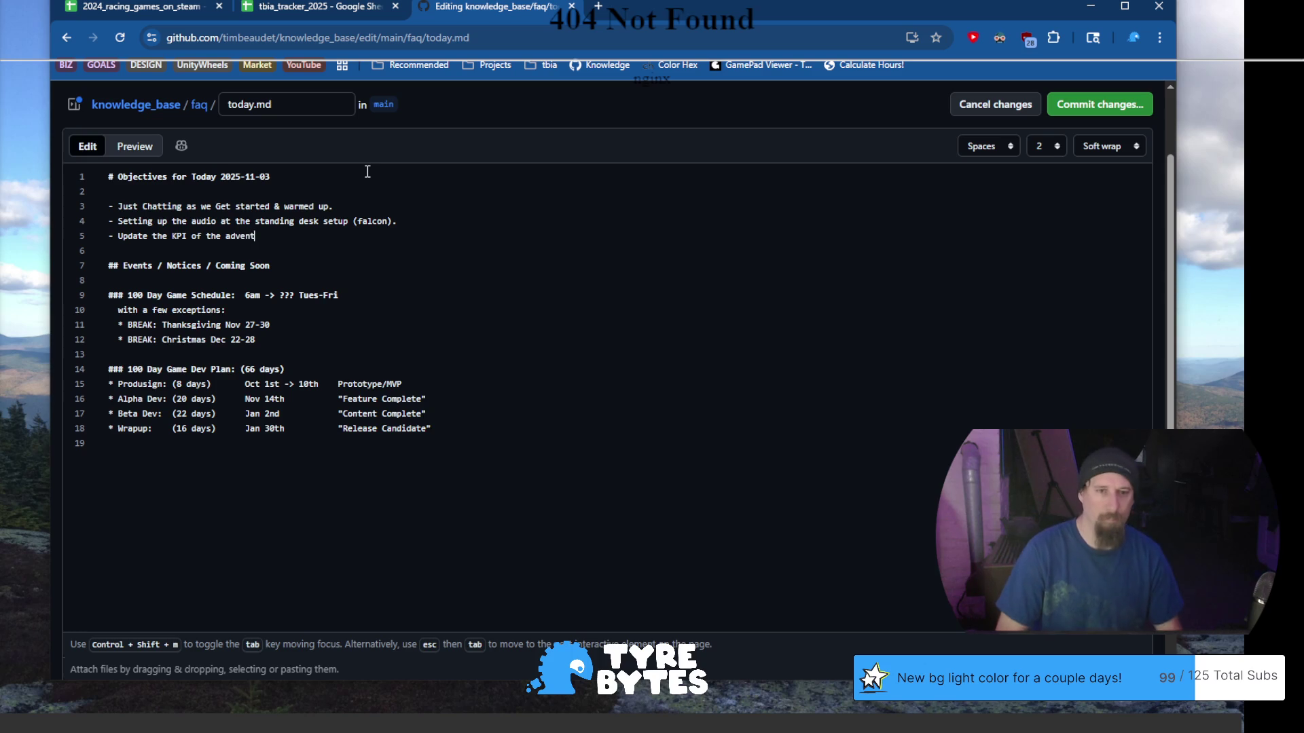
key("Return")
type("Updating the weekly plans of the advne")
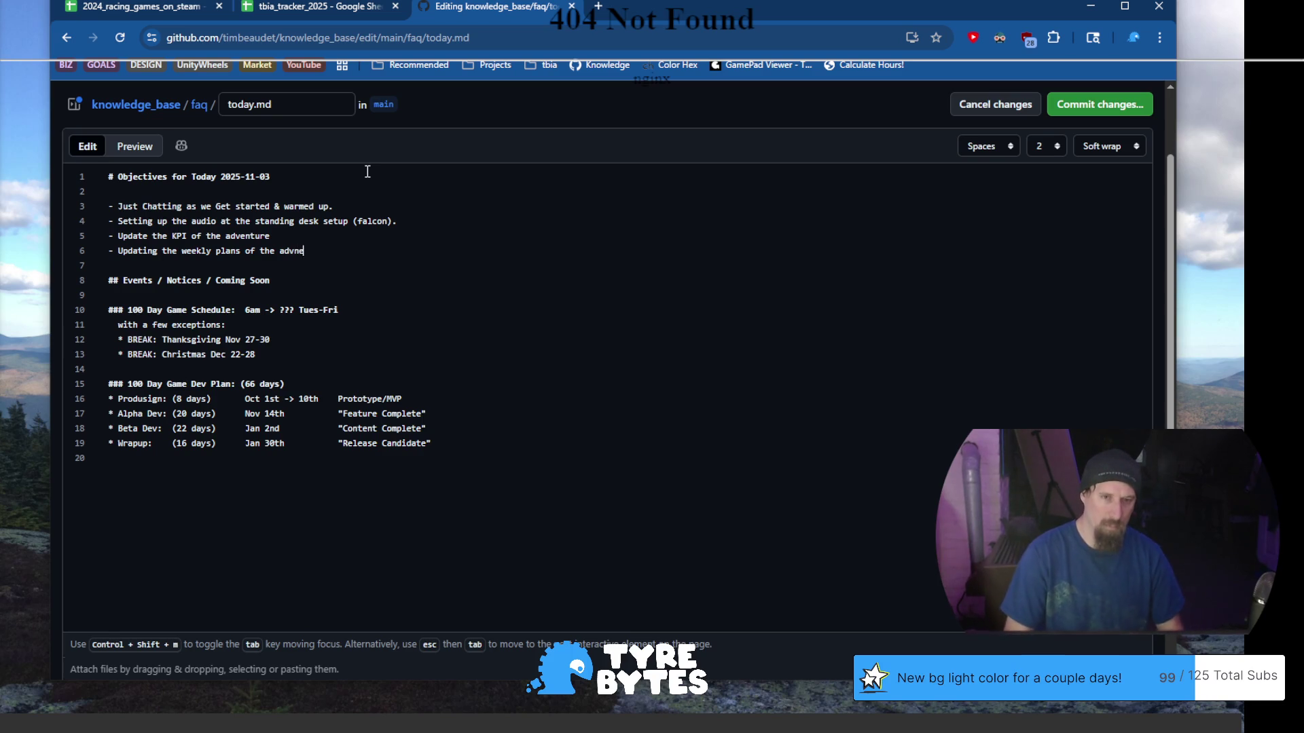
key("BackSpace")
type("nture")
key("Return")
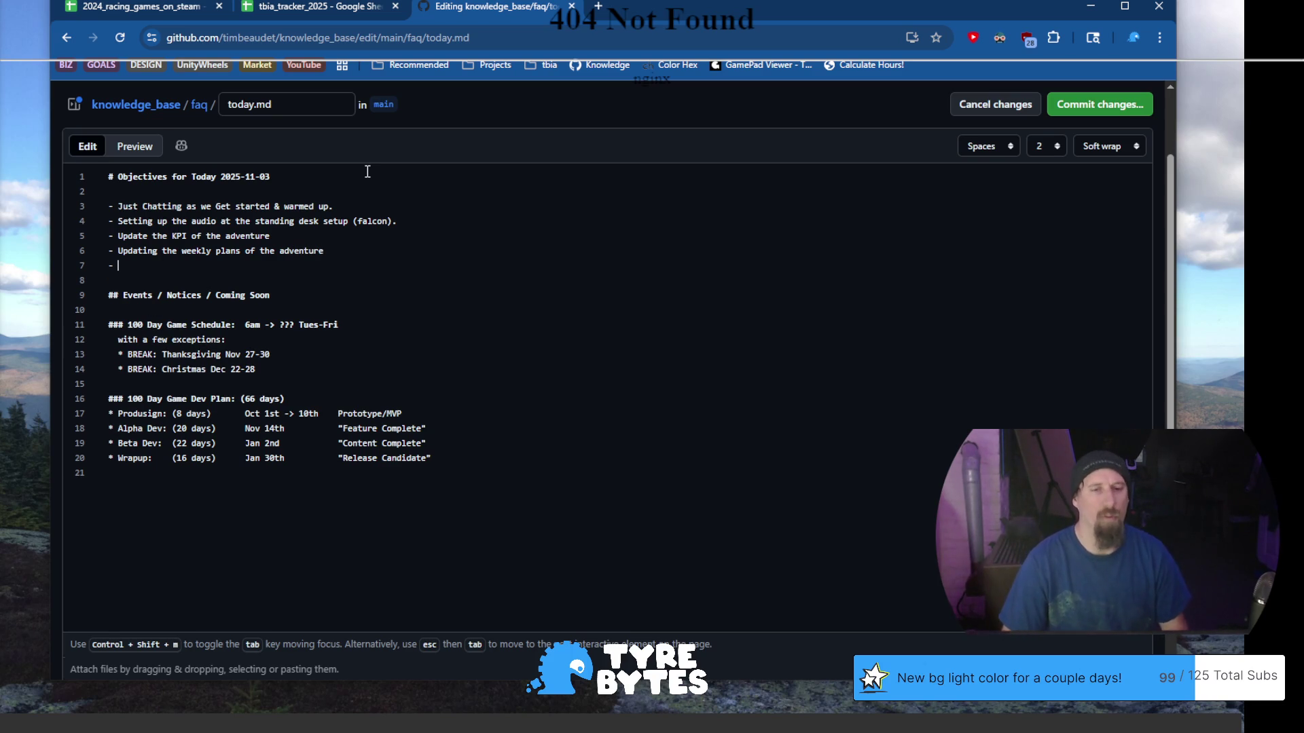
Add objectives about helping a developer on reddit and Steam racing-games market research until 9:30
type("Spend a mo")
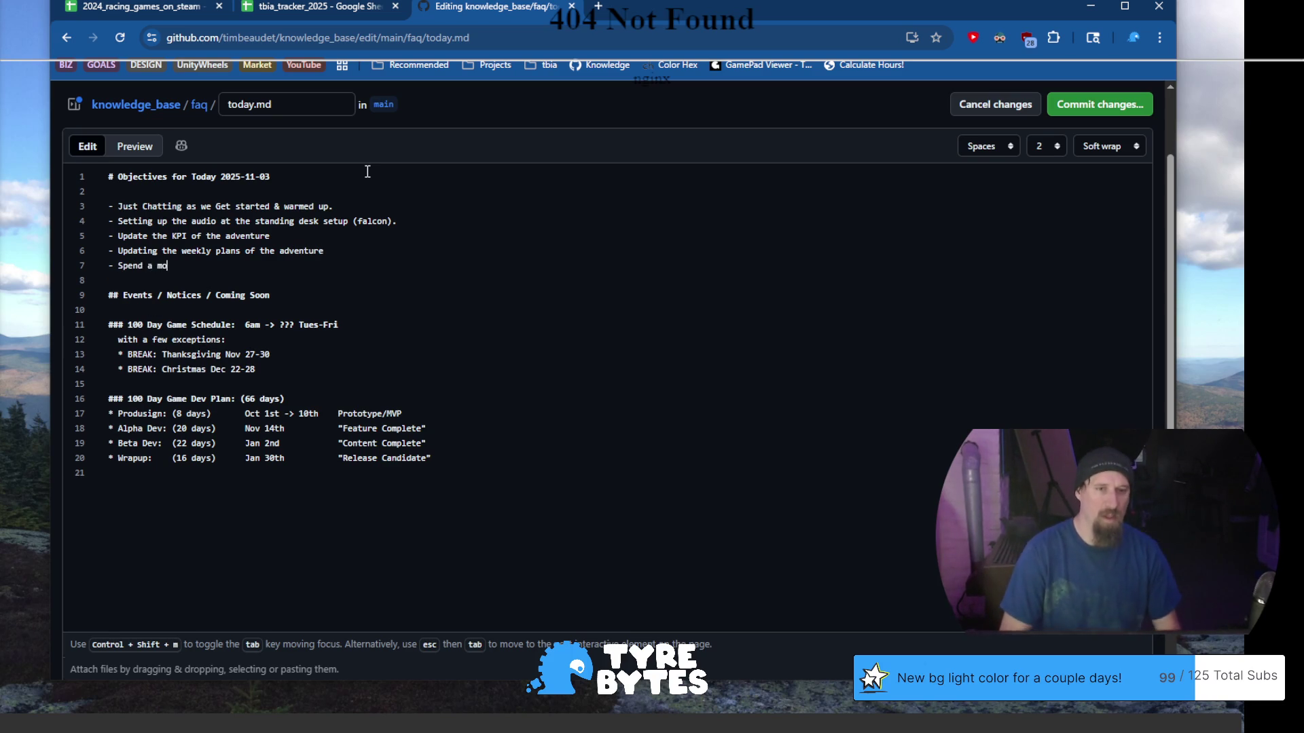
type("ment trying t")
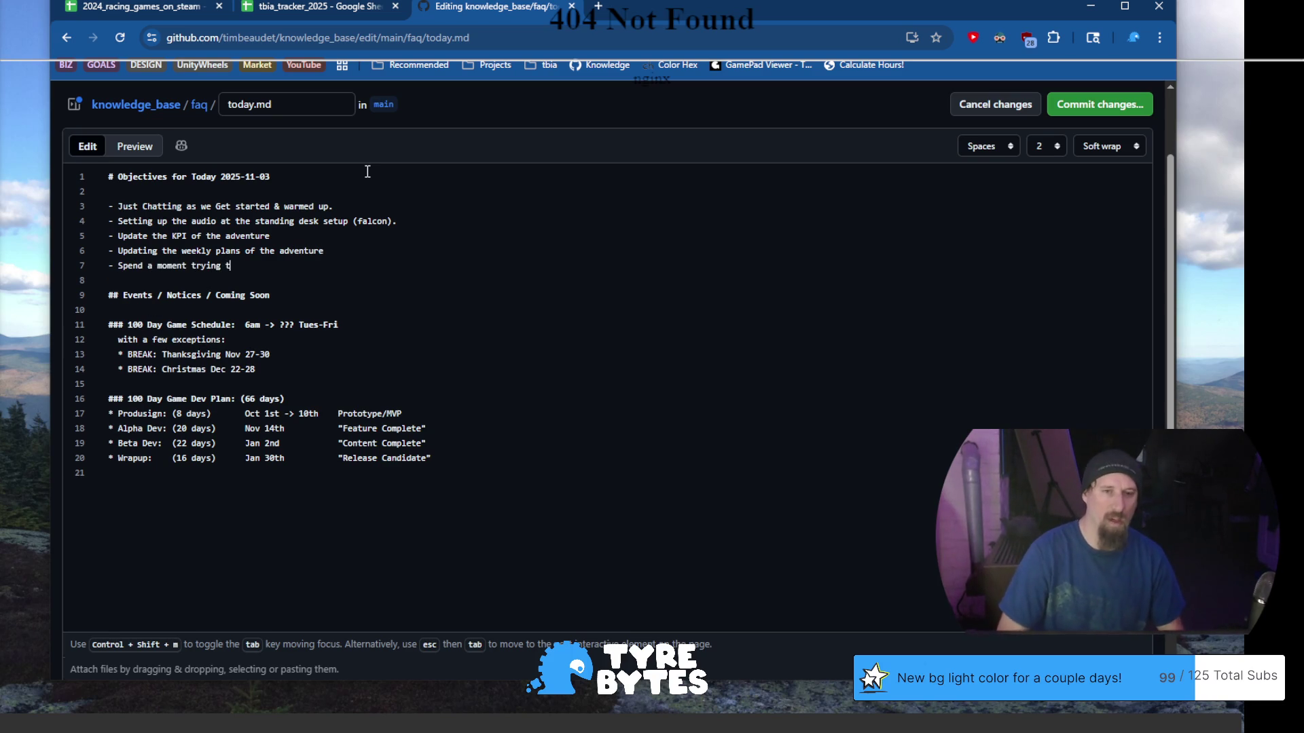
type("o help a develop")
key("BackSpace")
key("BackSpace")
type("oper on reddits.")
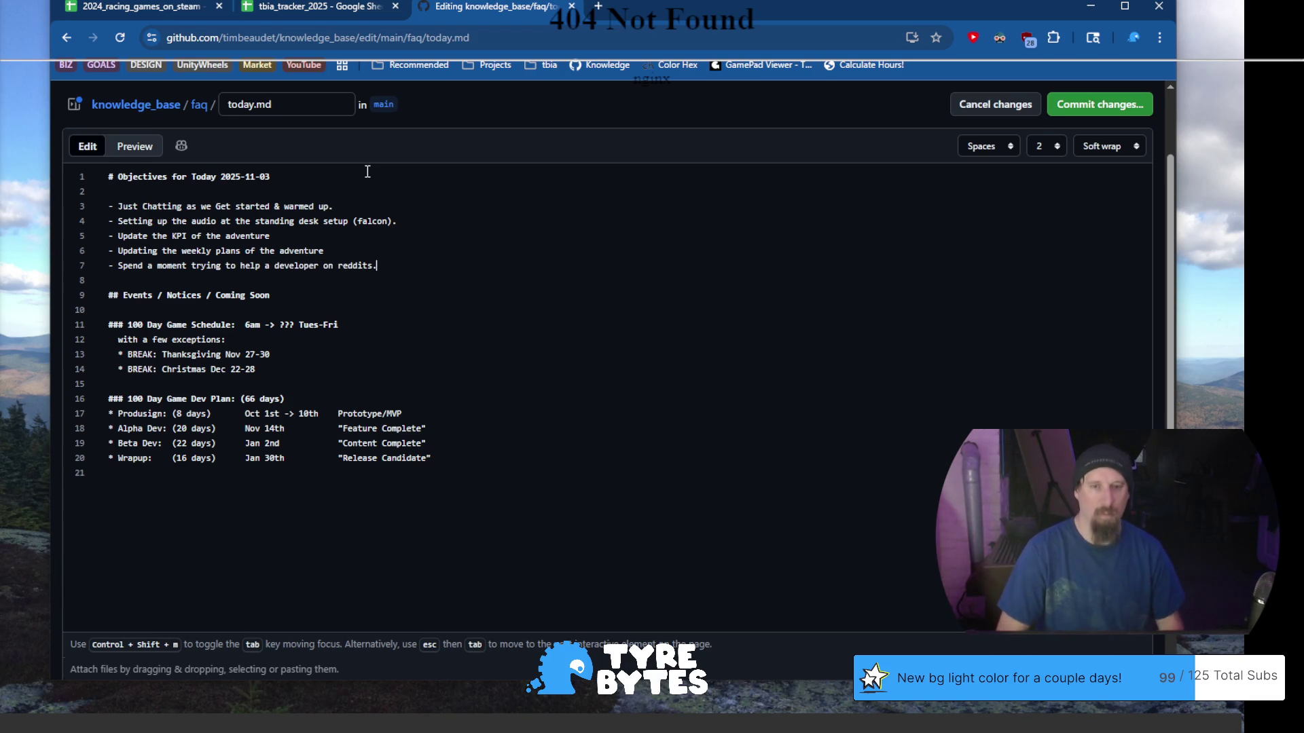
key("Return")
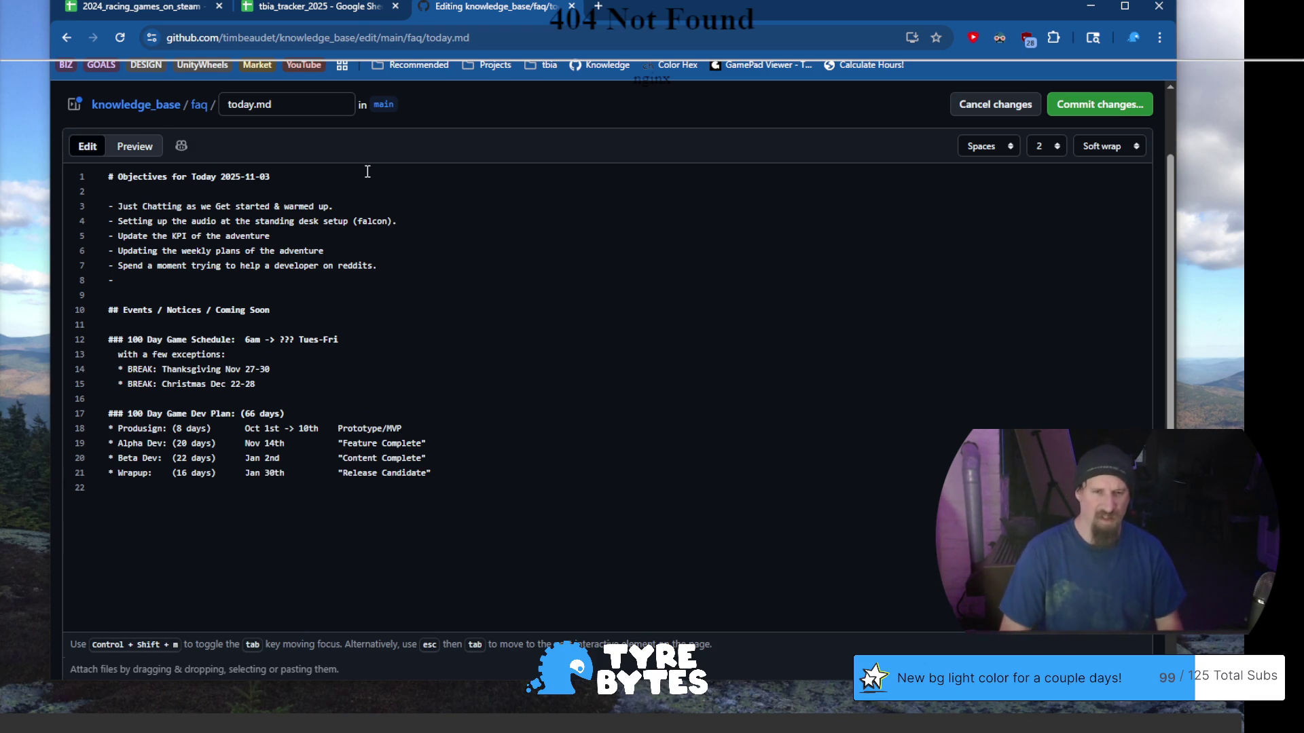
type(" M")
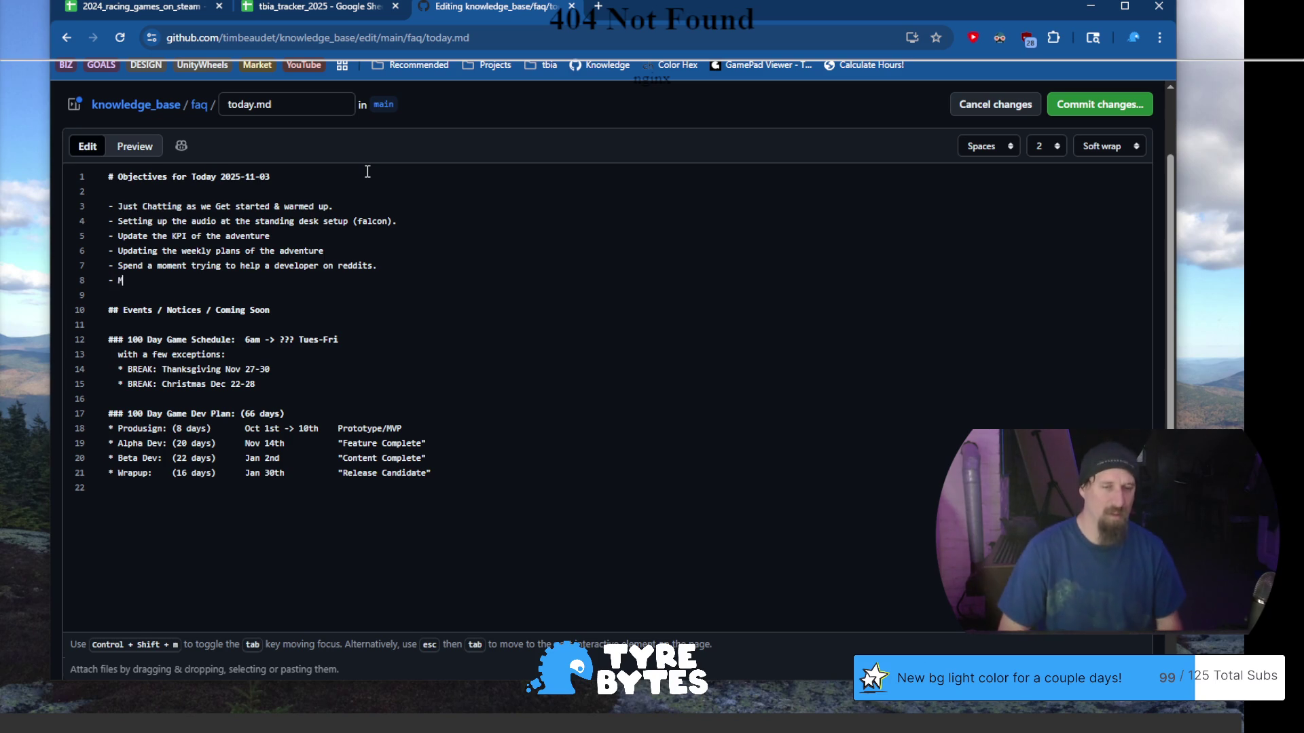
type("arketR")
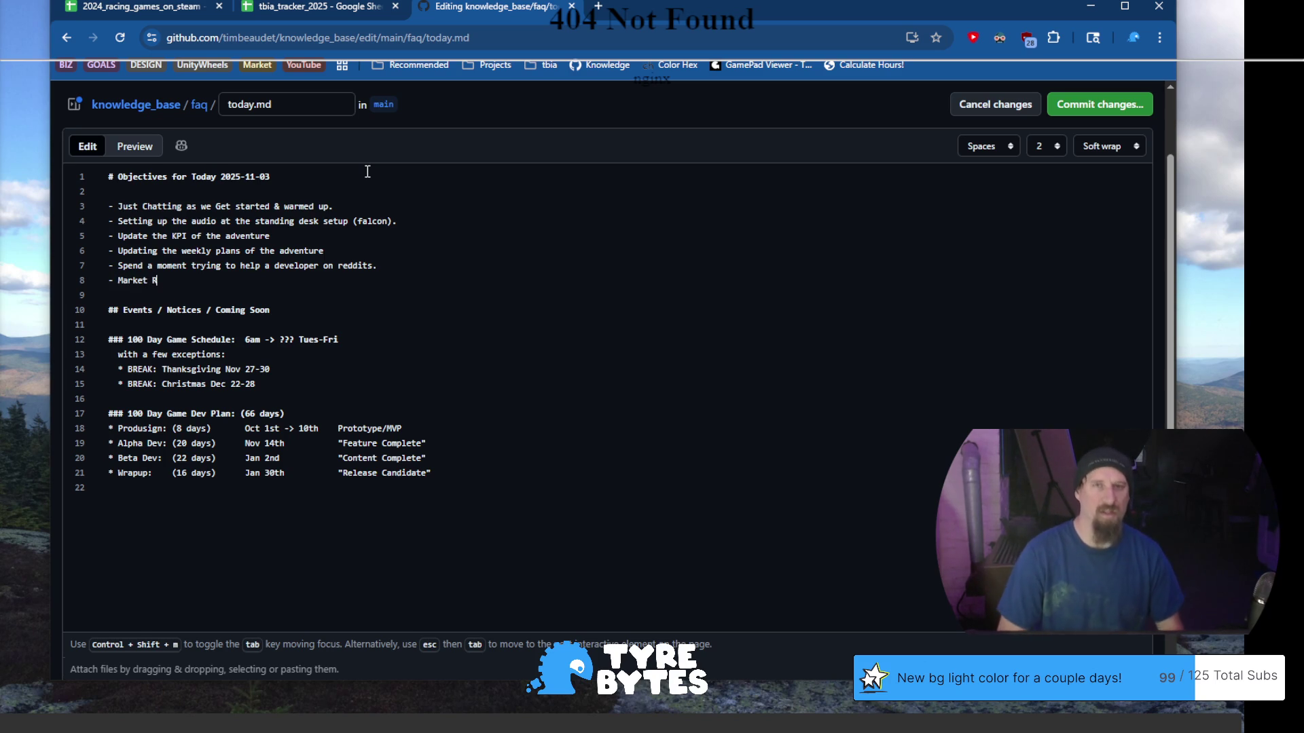
type("esearch the Racings ")
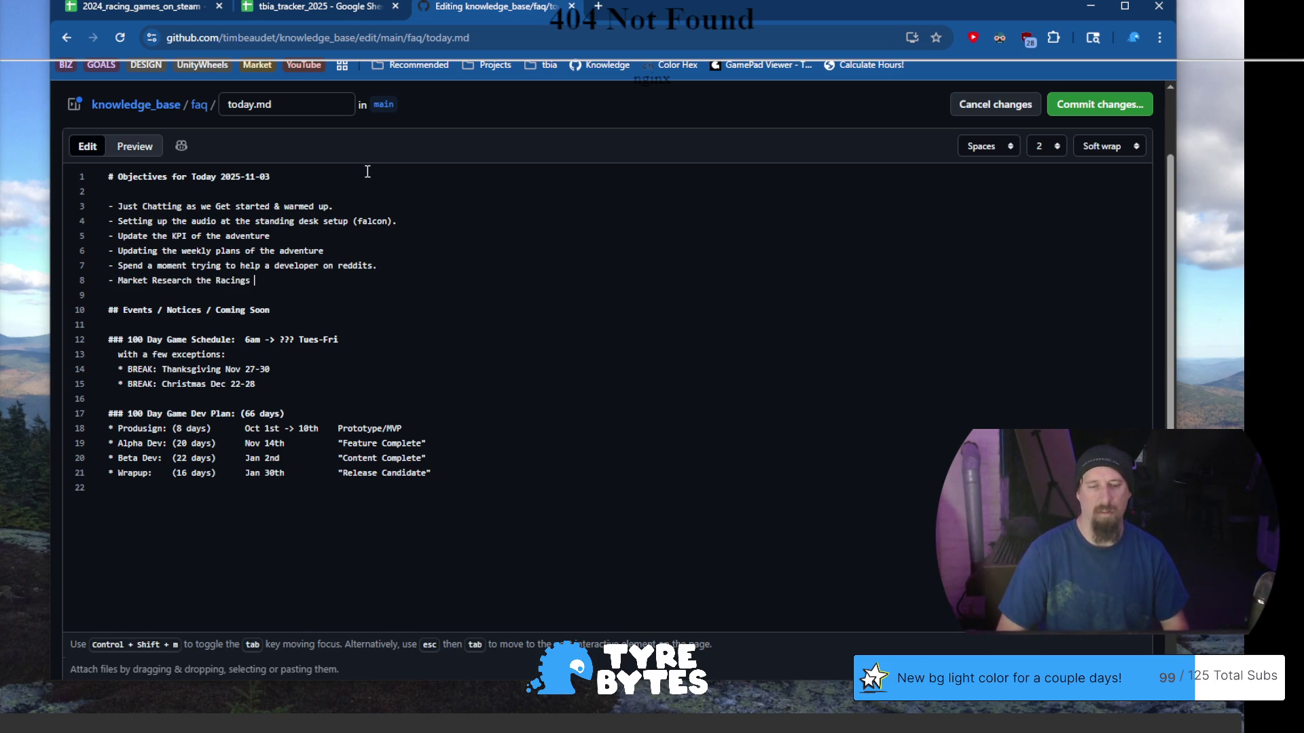
key("BackSpace")
key("BackSpace")
type(" Games on Steam")
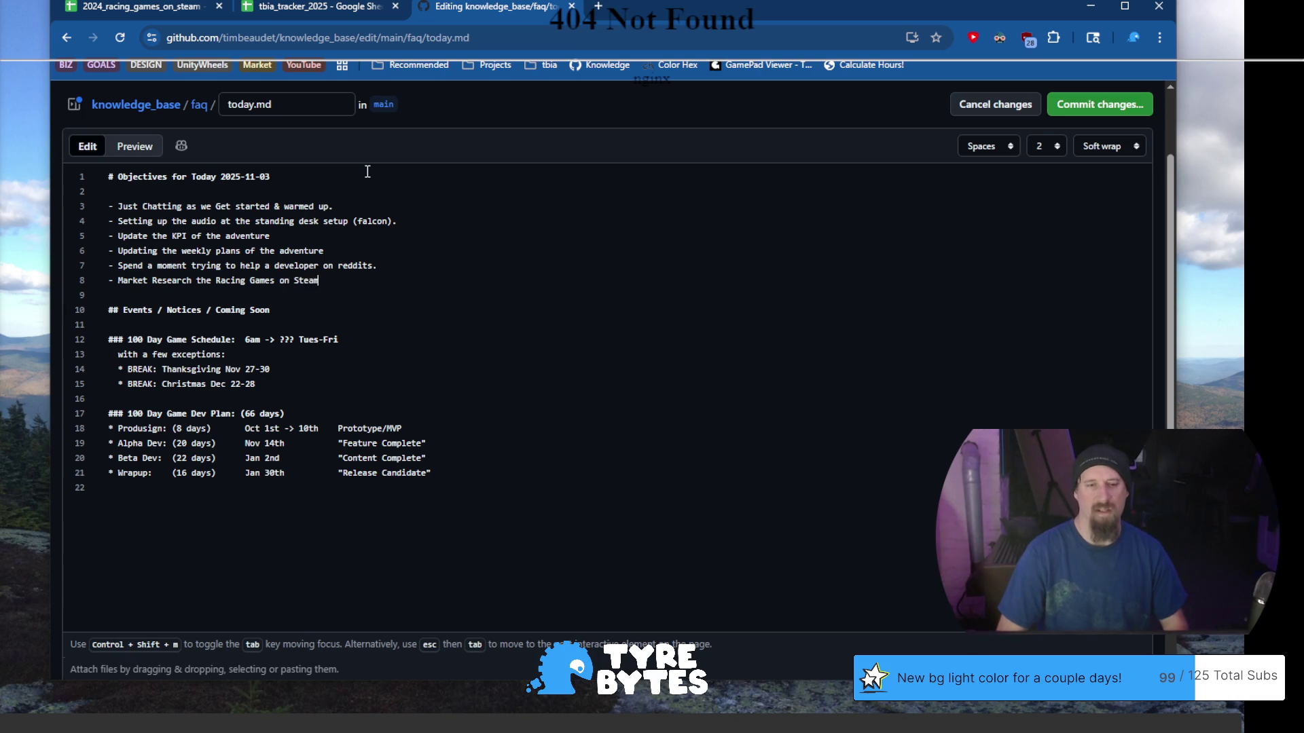
type(" in")
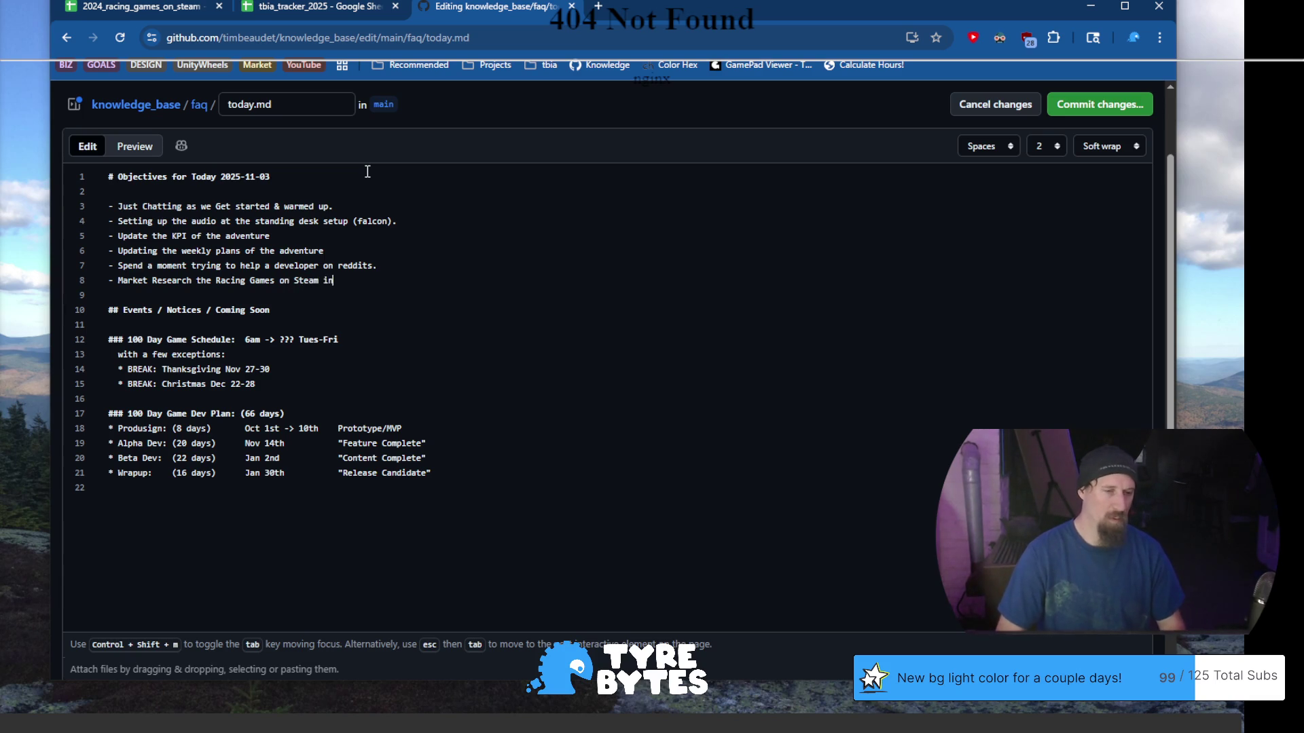
key("BackSpace")
key("BackSpace")
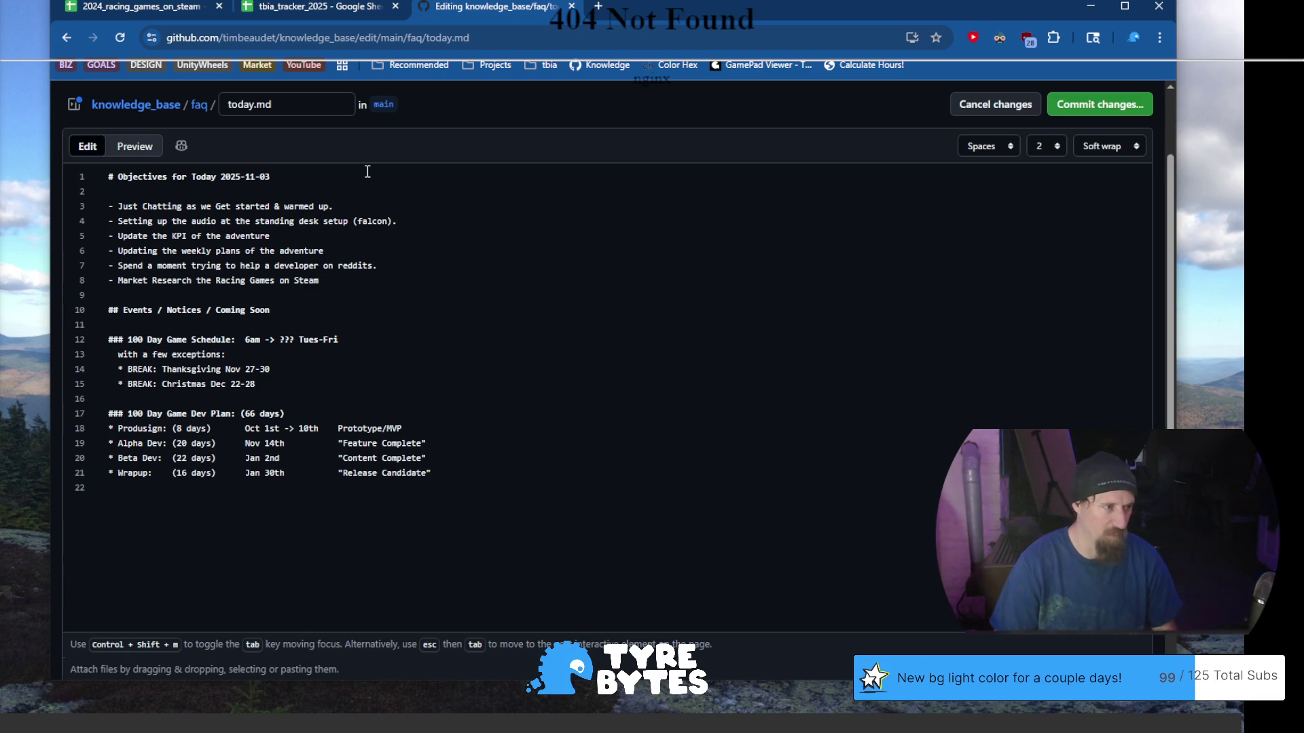
type("(until 9:")
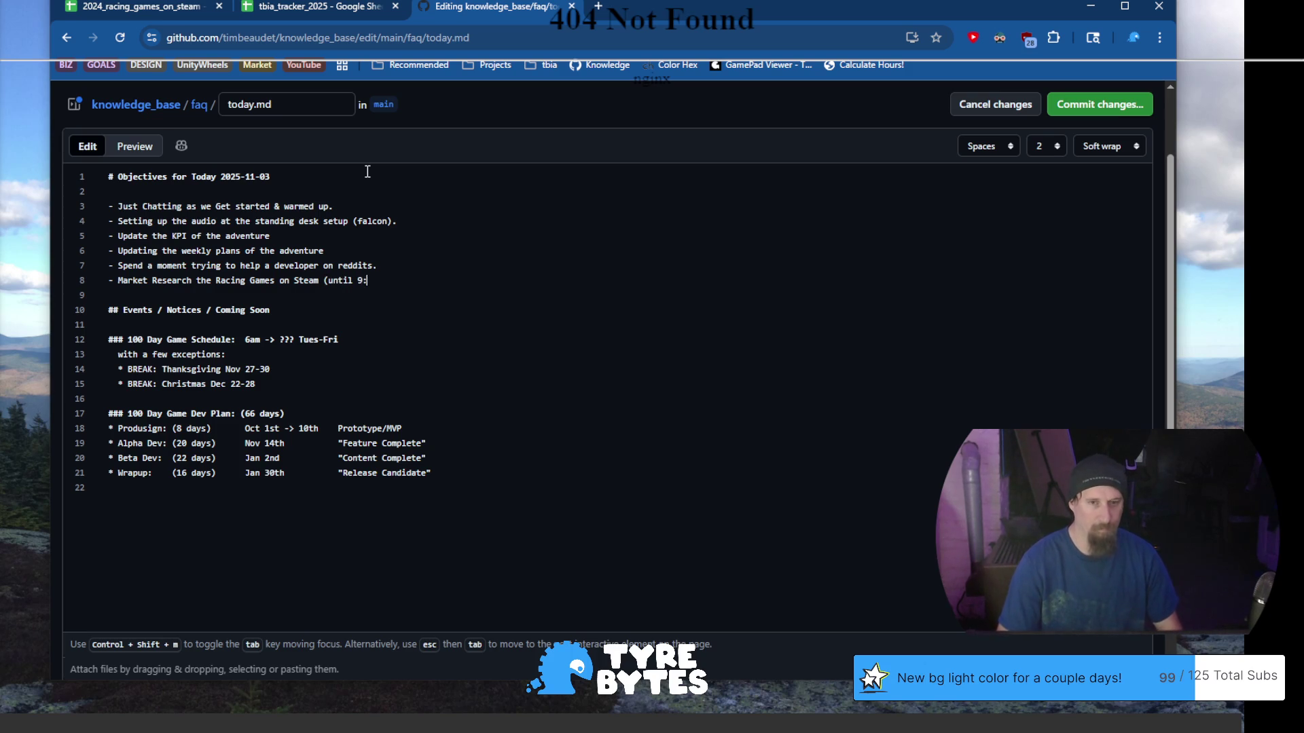
type("30)")
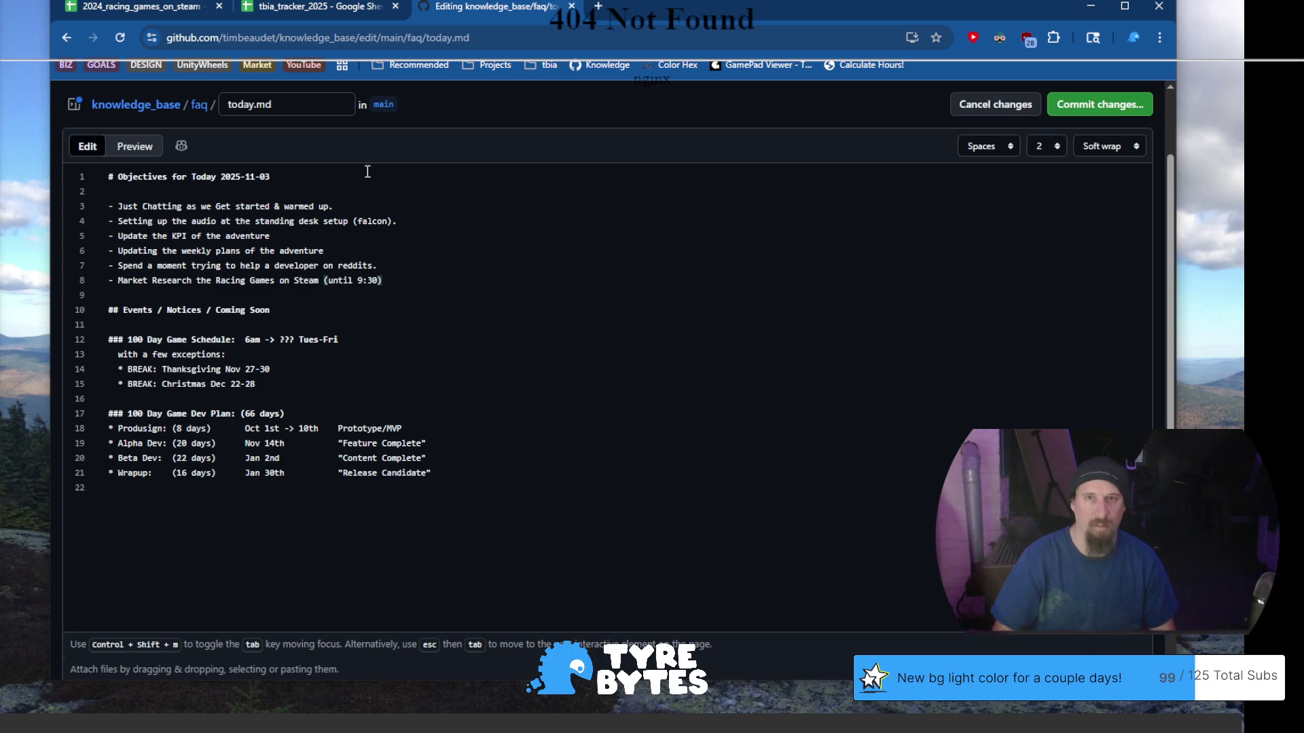
key("Down")
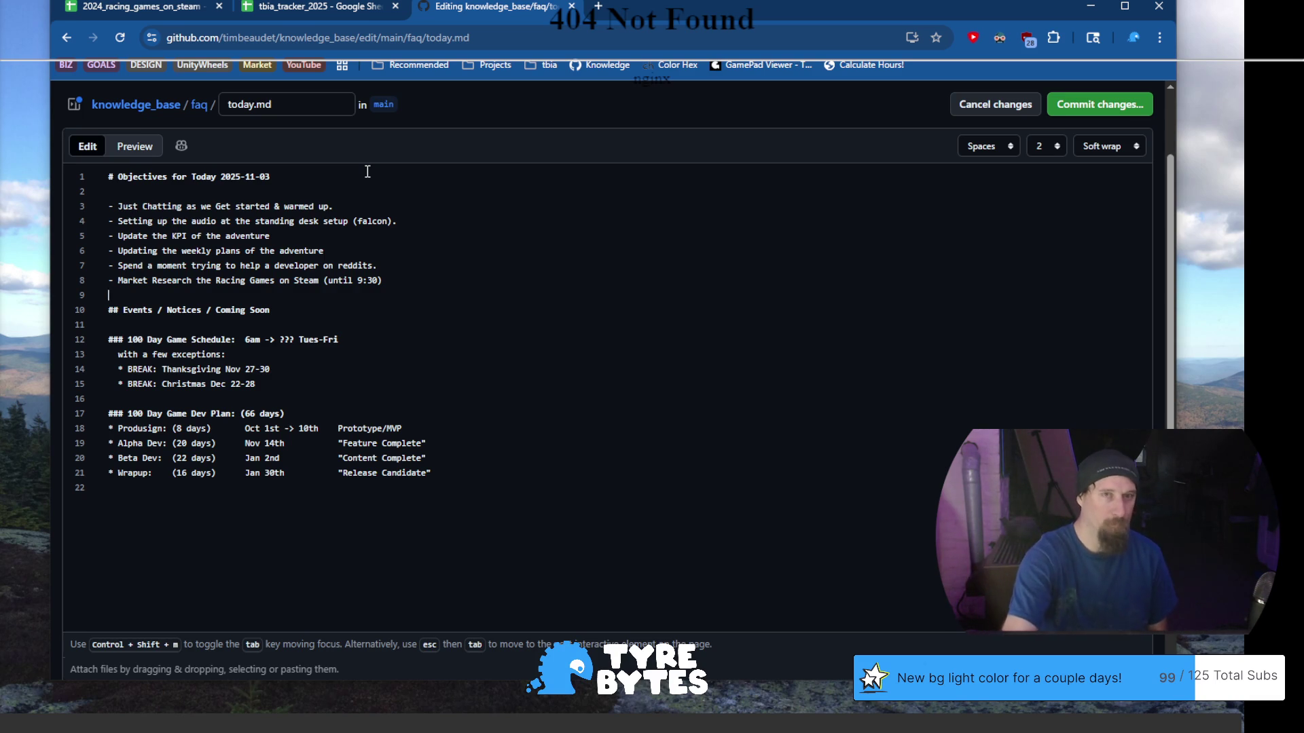
Commit today.md directly to the main branch with the message 'Update today.md'
left_click(398, 306)
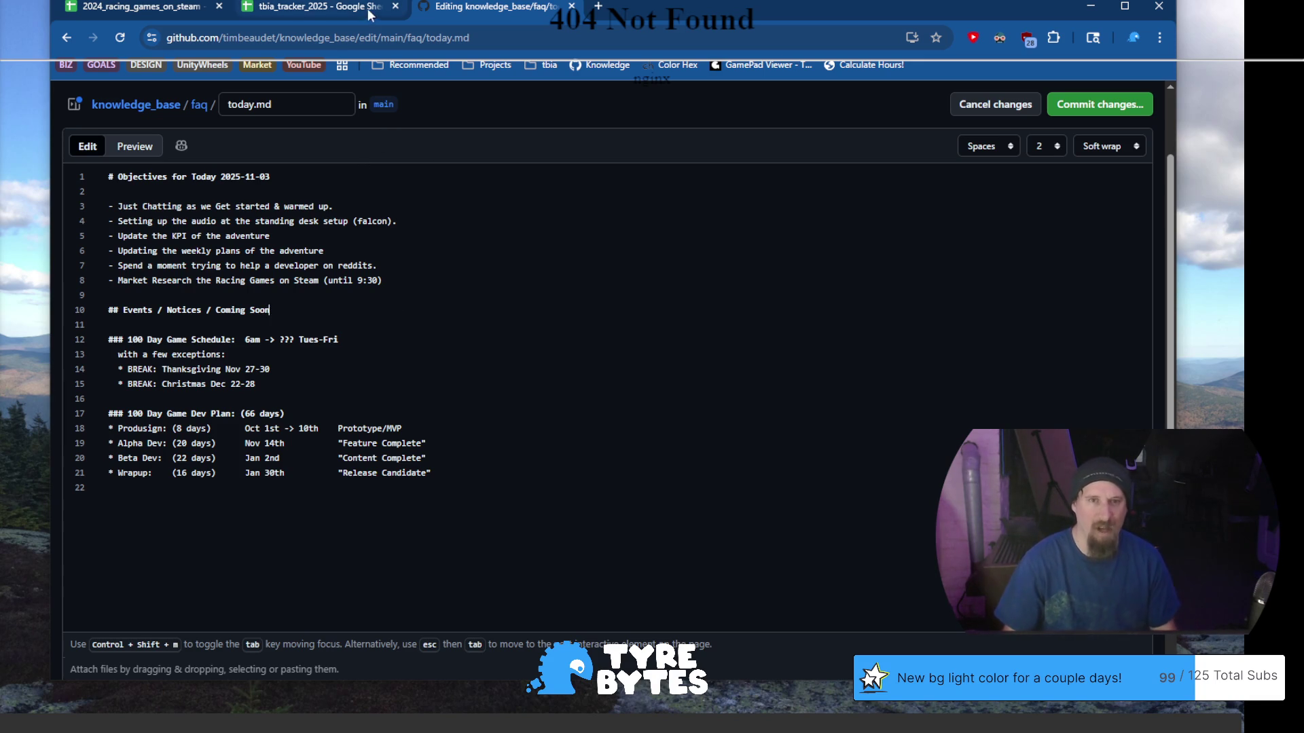
left_click_drag(646, 12, 635, 11)
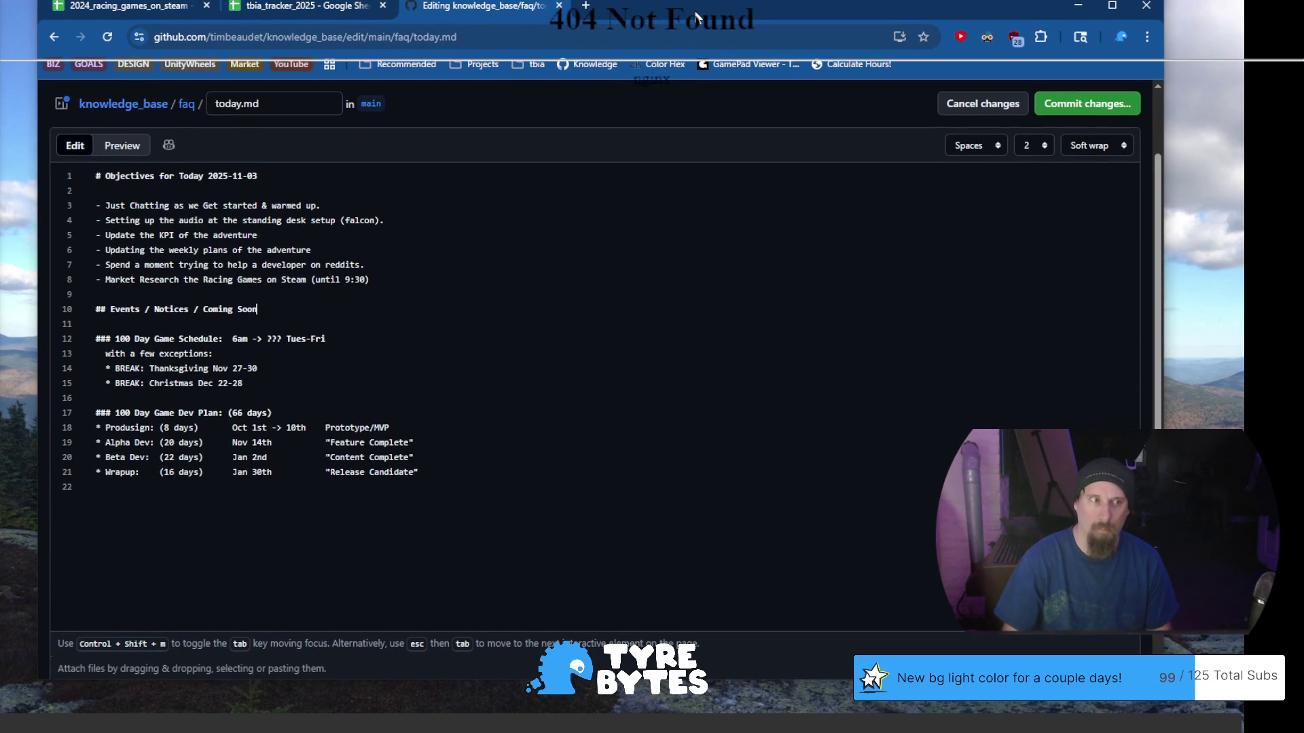
left_click_drag(695, 12, 755, 7)
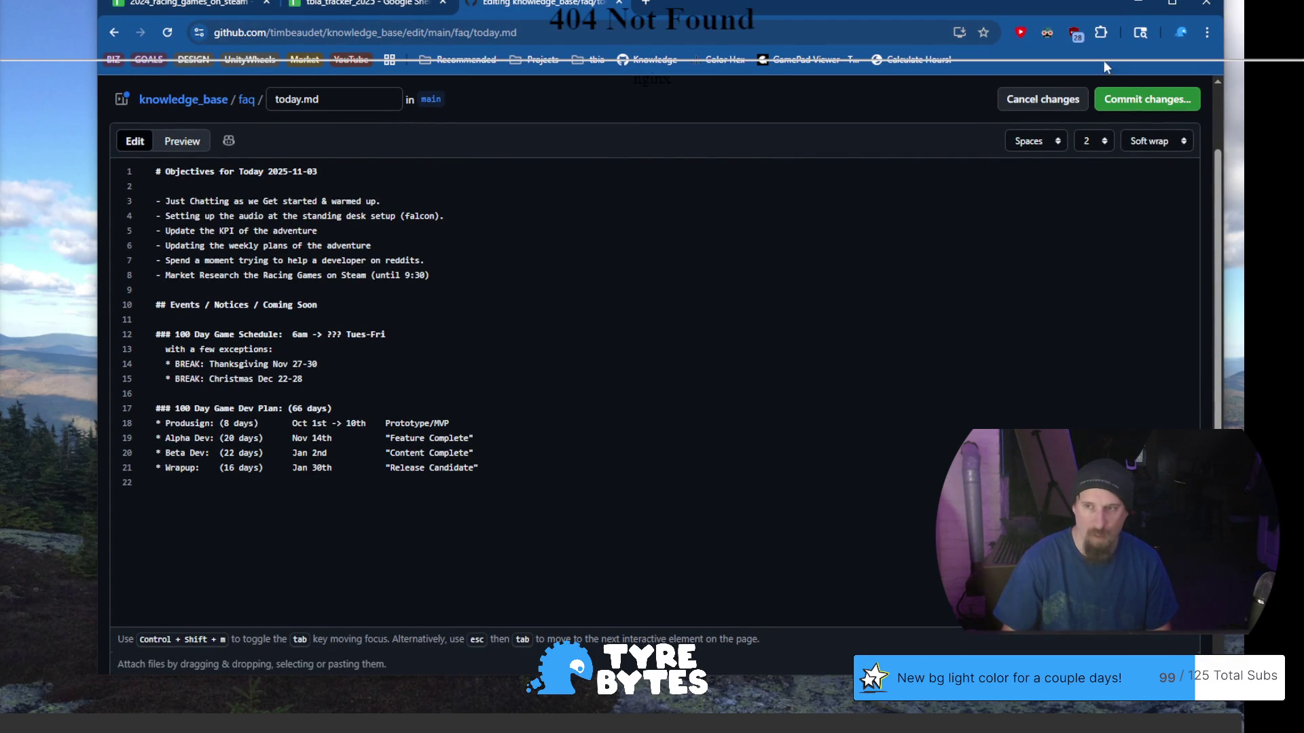
left_click(1130, 99)
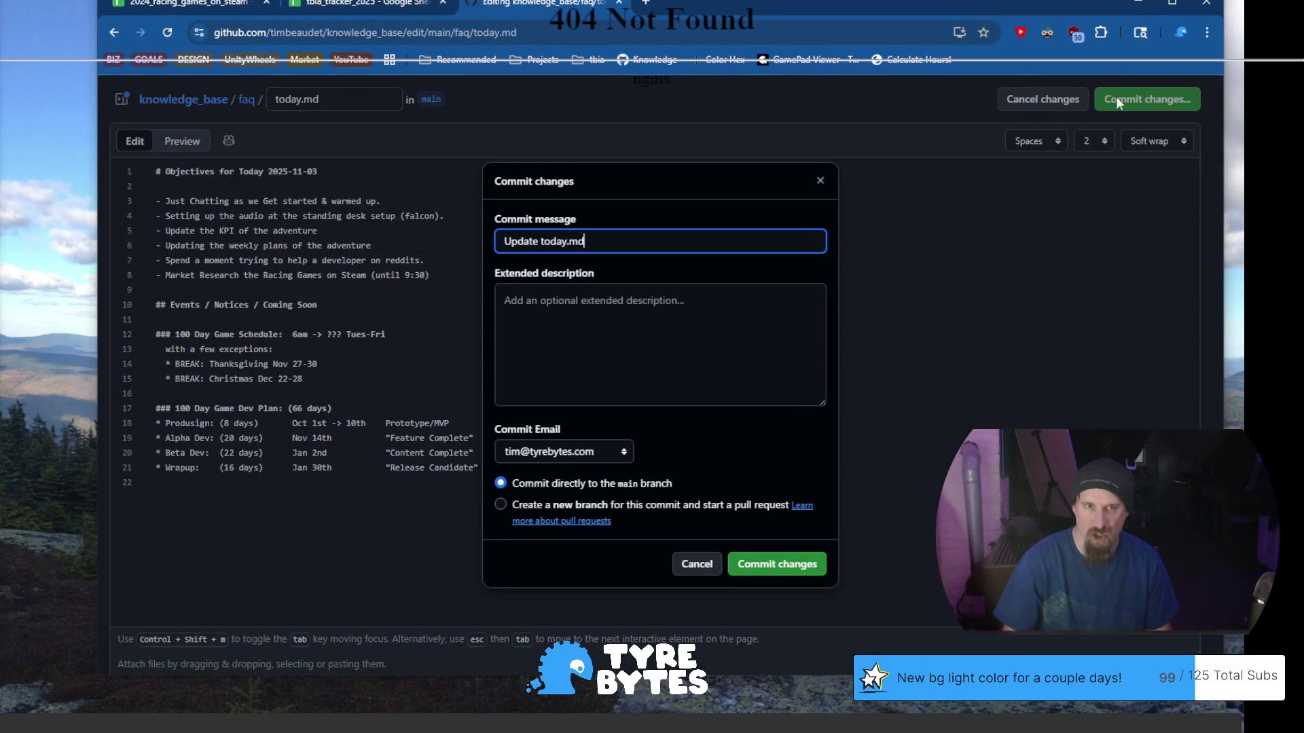
left_click(788, 576)
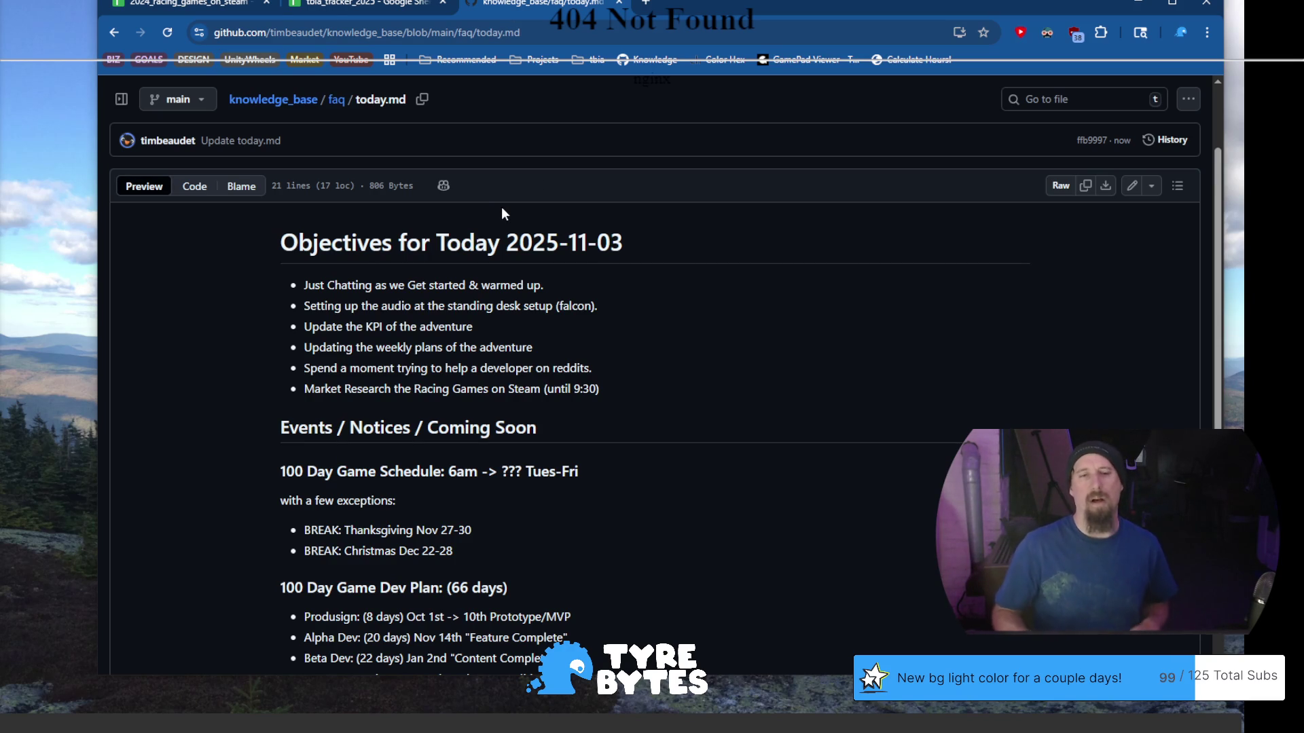
Switch to tbia_tracker_2025, open the market sheet, expand columns C:H and select A366
left_click(367, 8)
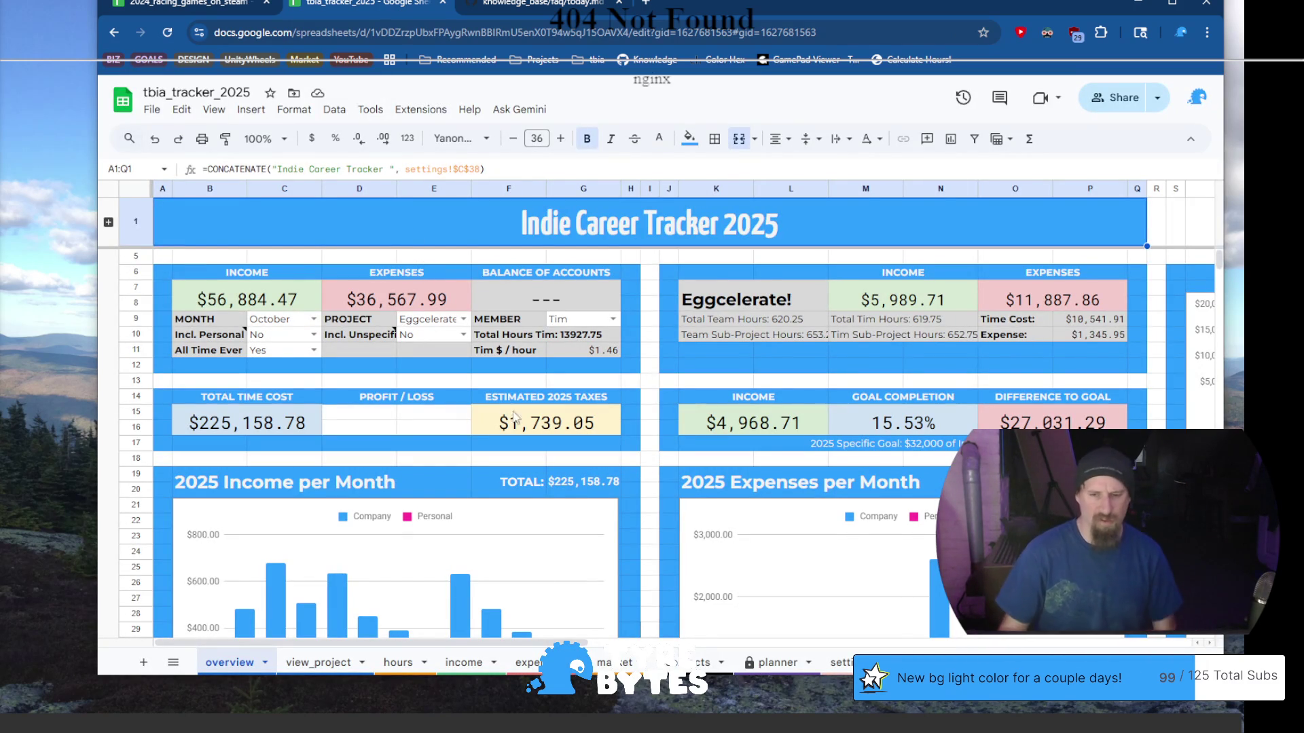
left_click(613, 663)
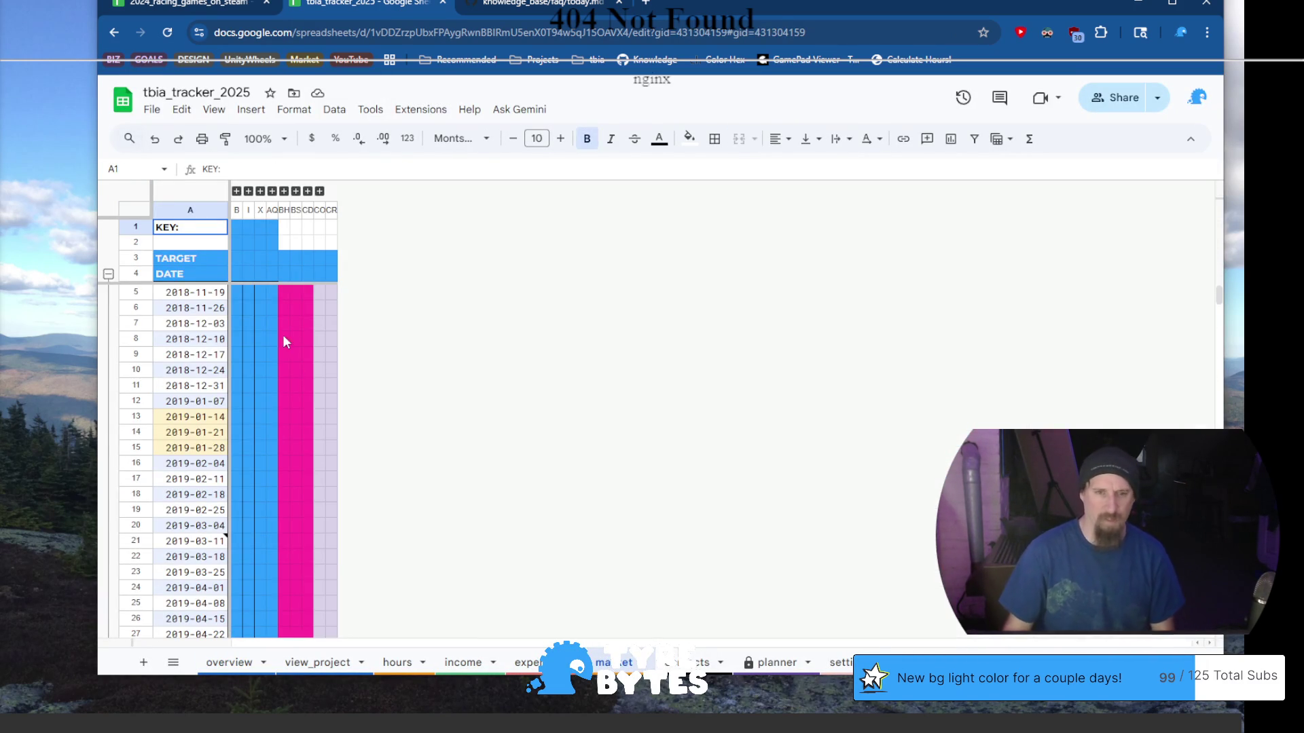
left_click(241, 193)
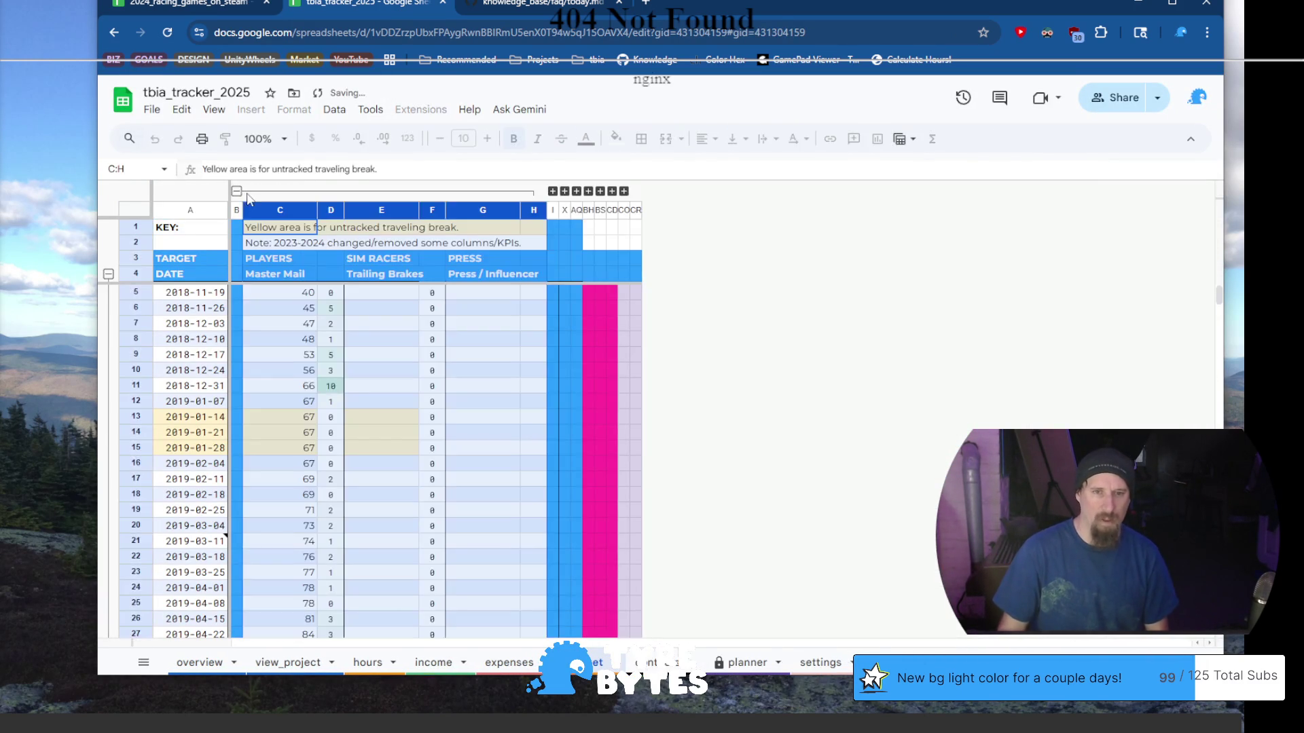
scroll(366, 418, "down", 15)
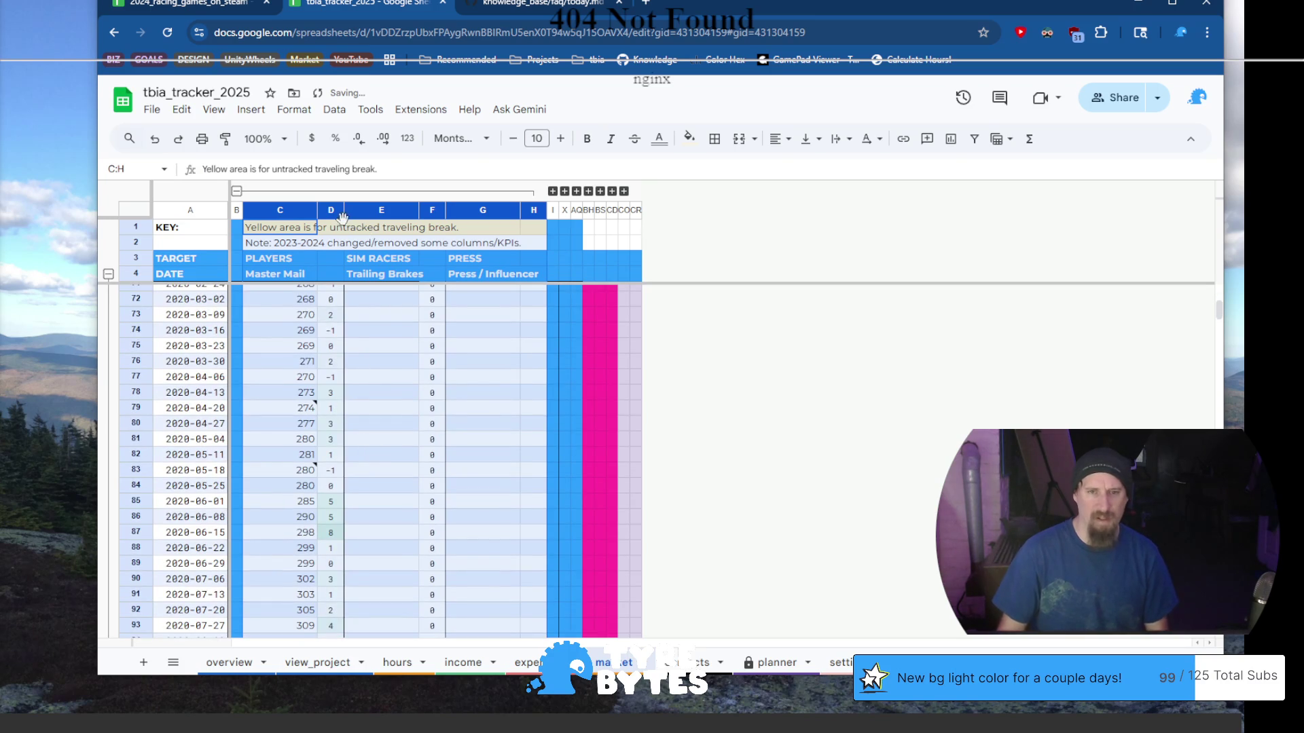
left_click(553, 192)
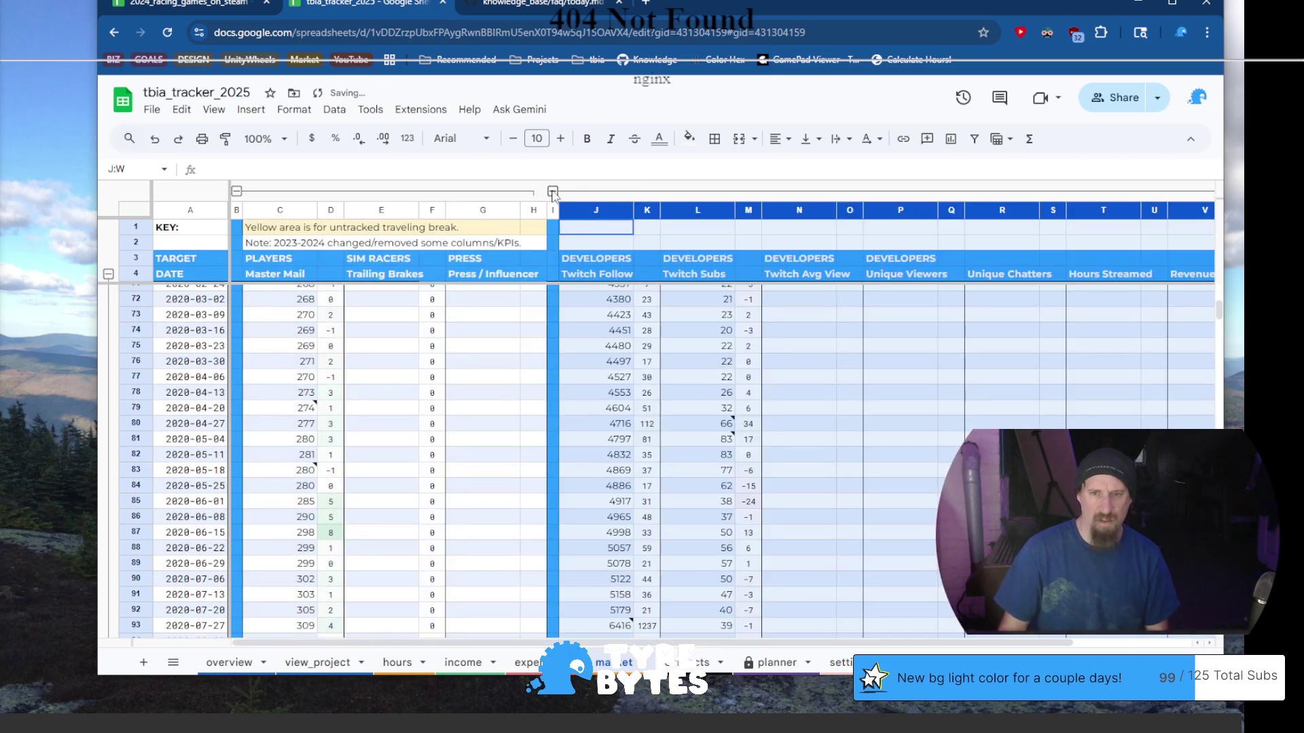
left_click(553, 191)
scroll(397, 367, "down", 20)
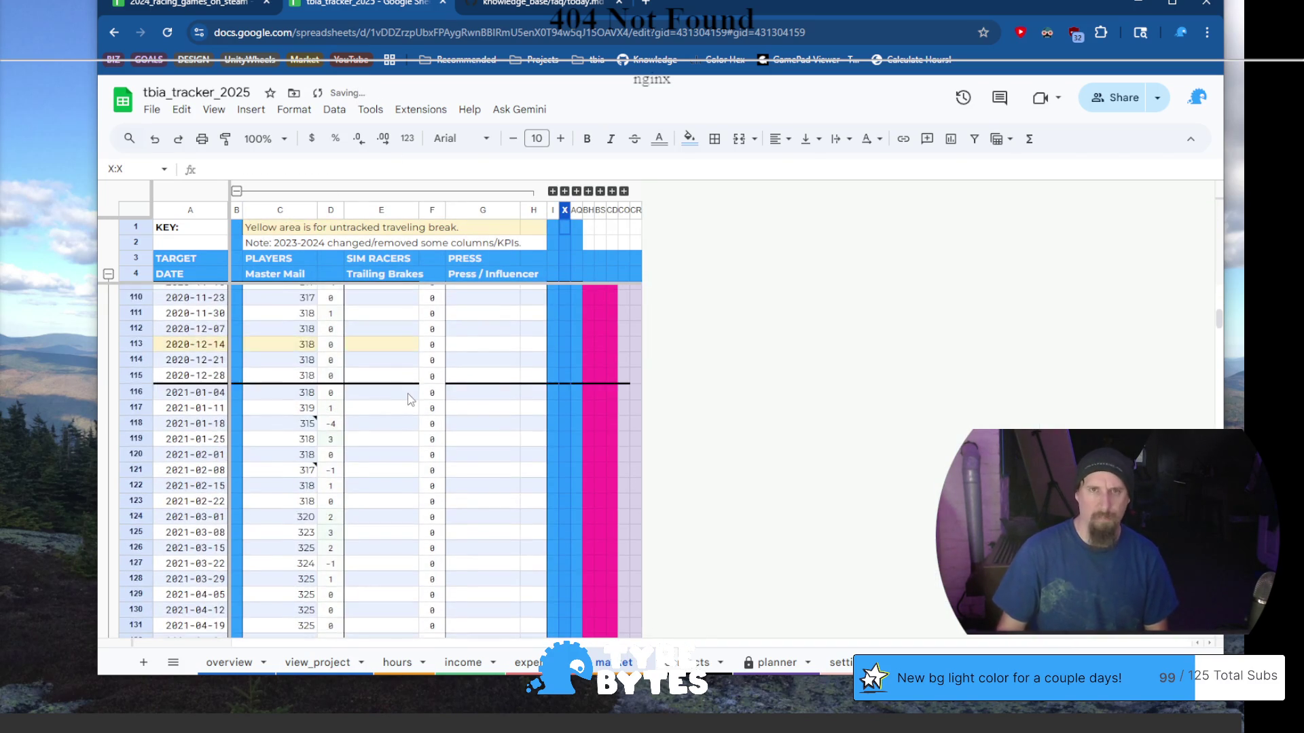
scroll(414, 419, "down", 20)
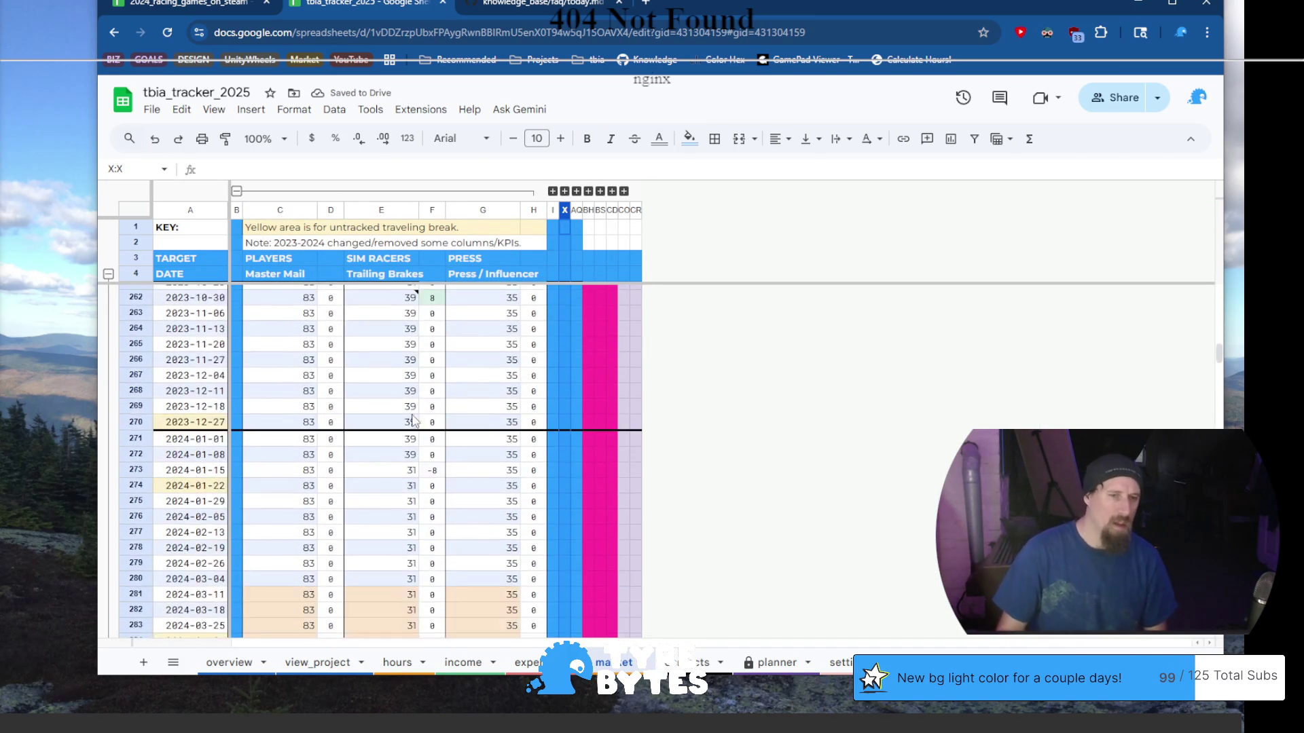
scroll(406, 421, "down", 20)
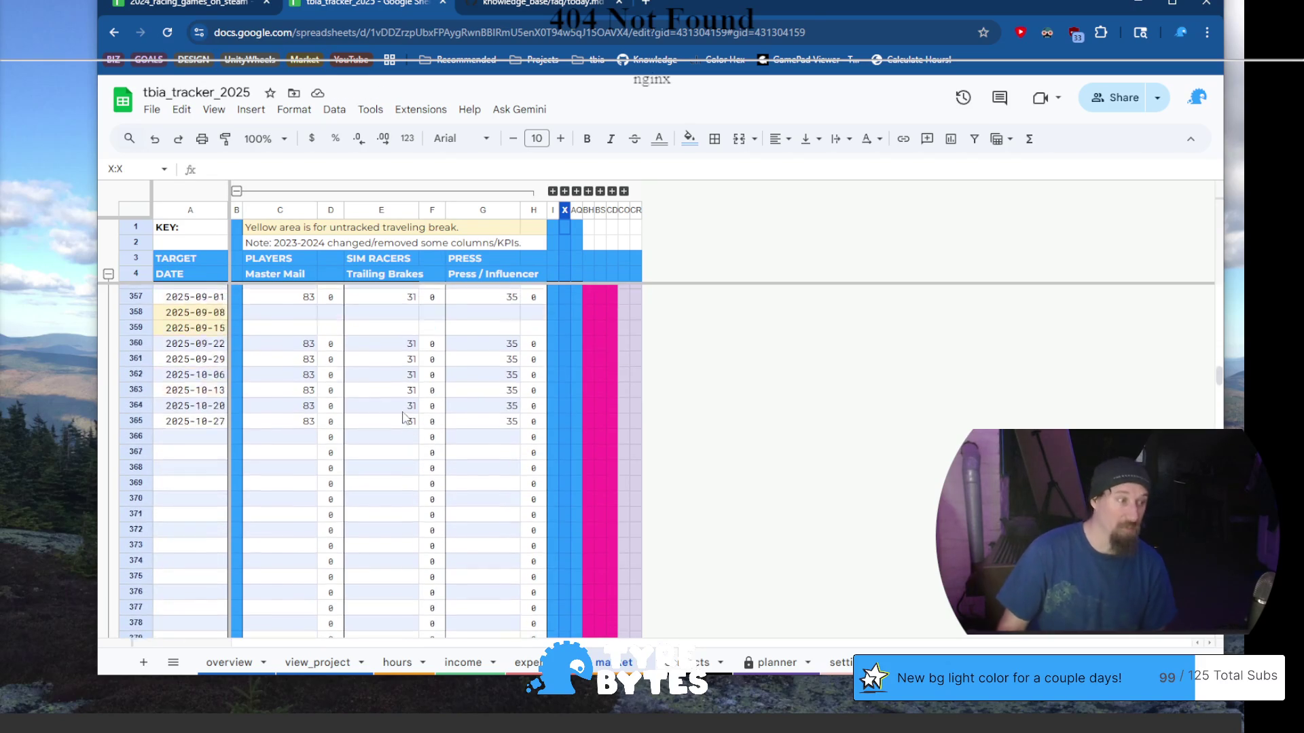
scroll(400, 418, "up", 8)
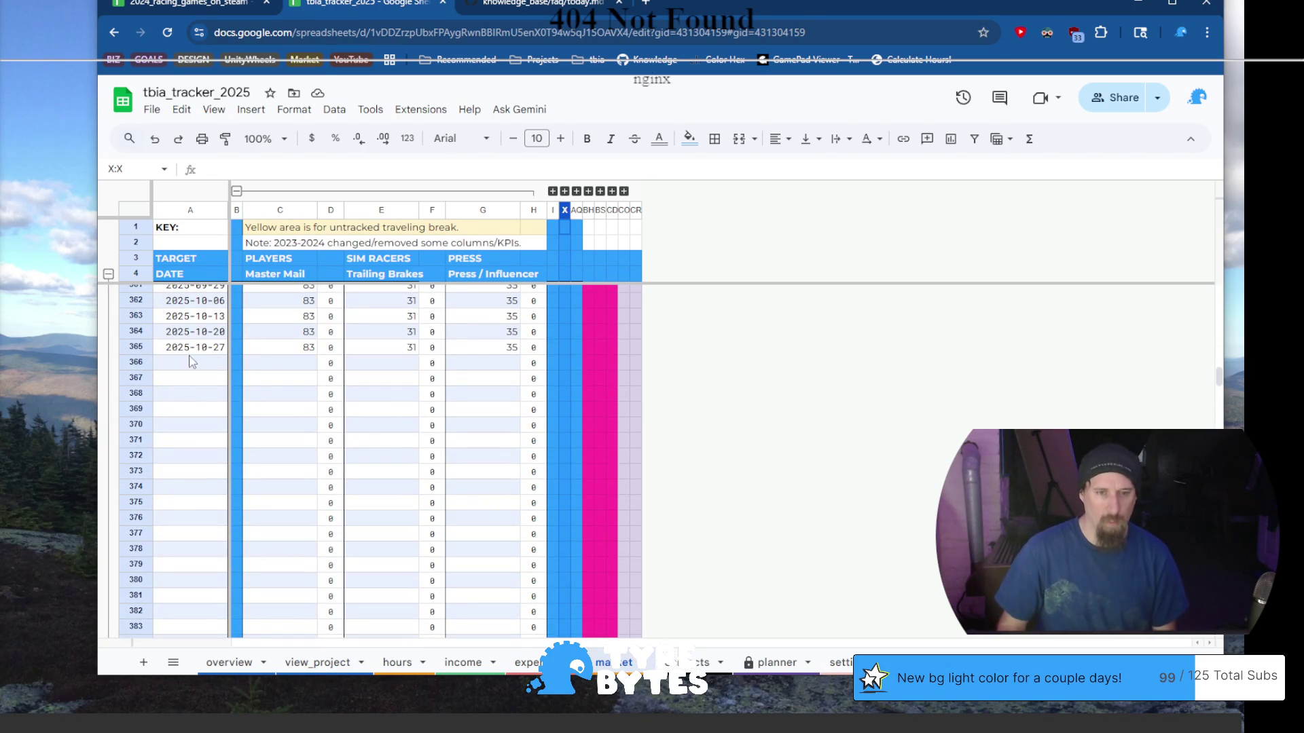
left_click(204, 365)
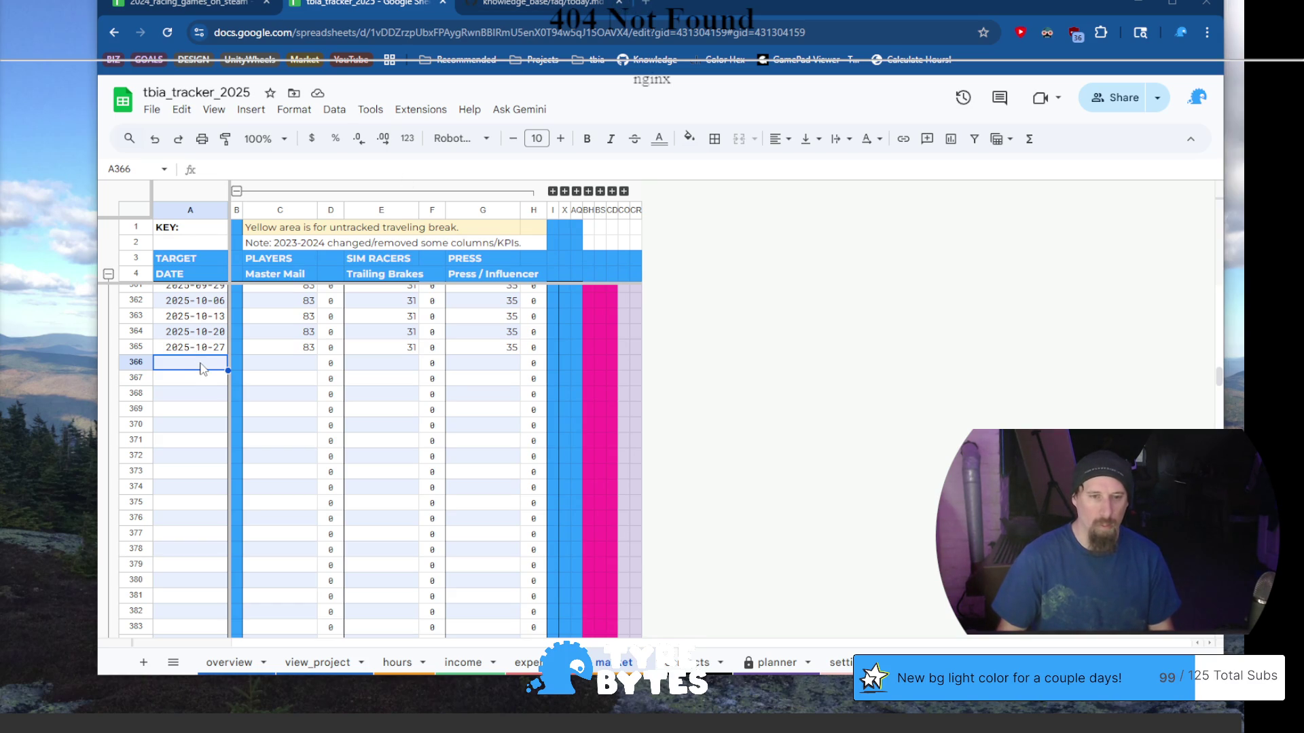
Insert today's date 2025-11-03 into A366 with the date shortcut and move to C366
type("`date")
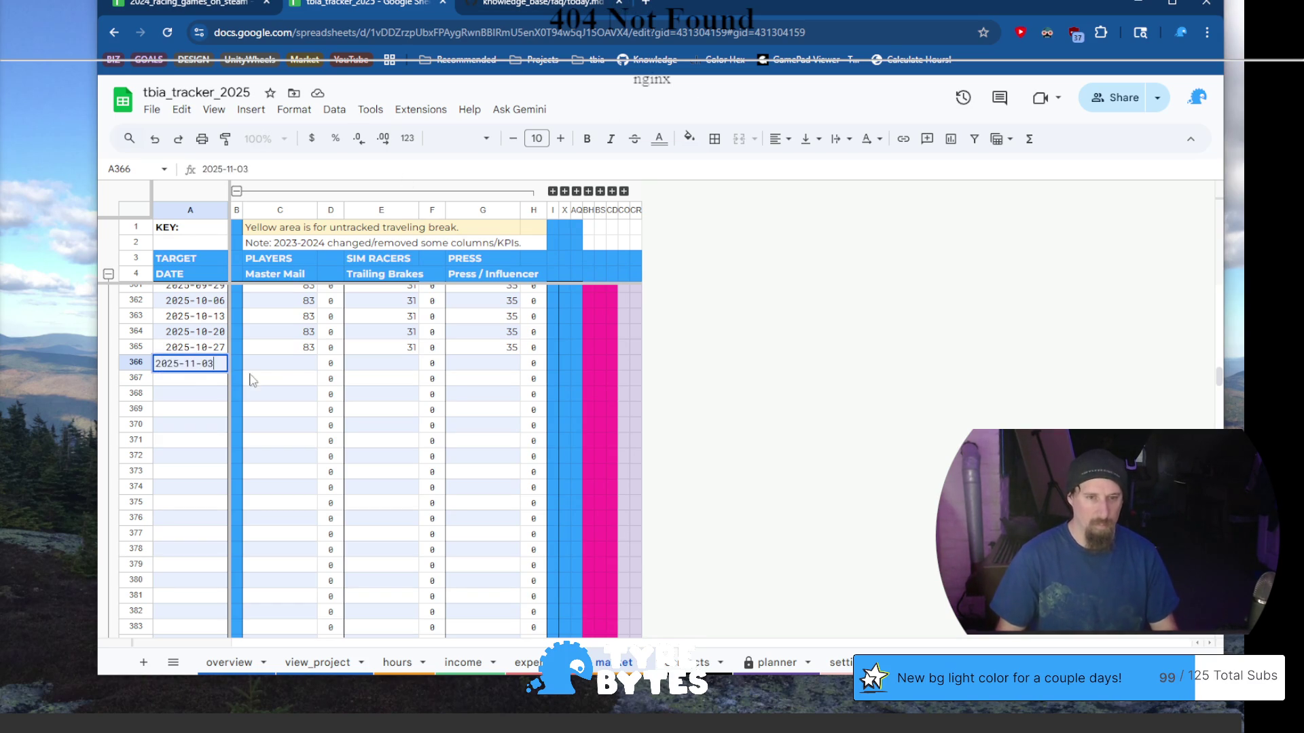
left_click(287, 370)
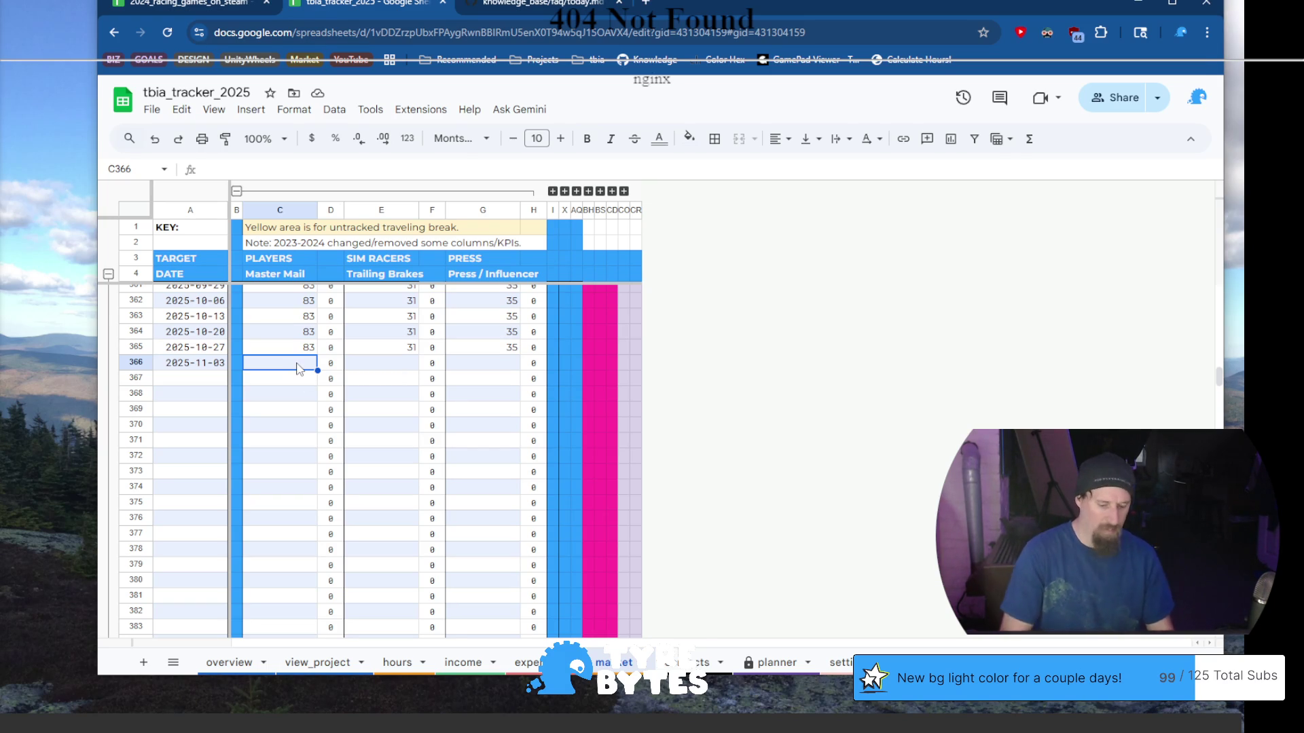
Enter 83 Master Mail, 31 Trailing Brakes and 35 Press in row 366
type("83")
key("Tab")
key("Tab")
type("31")
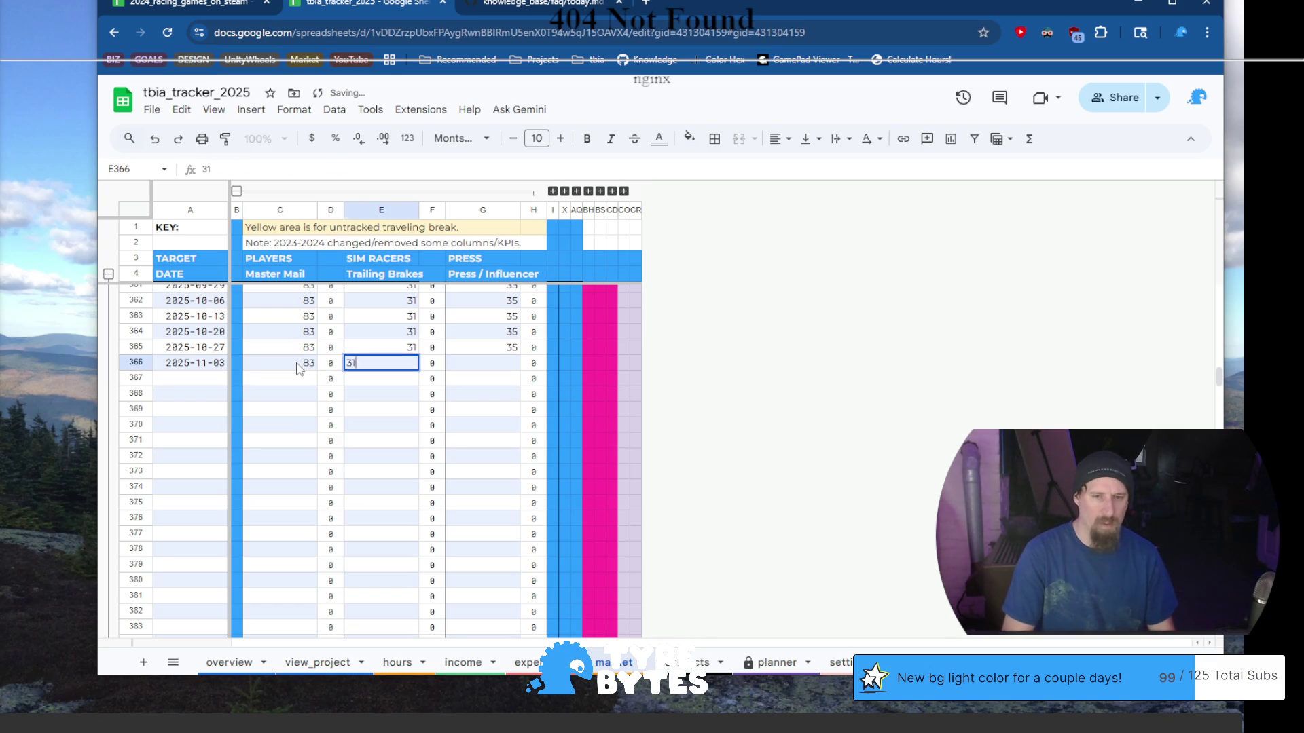
key("Tab")
key("Tab")
type("35")
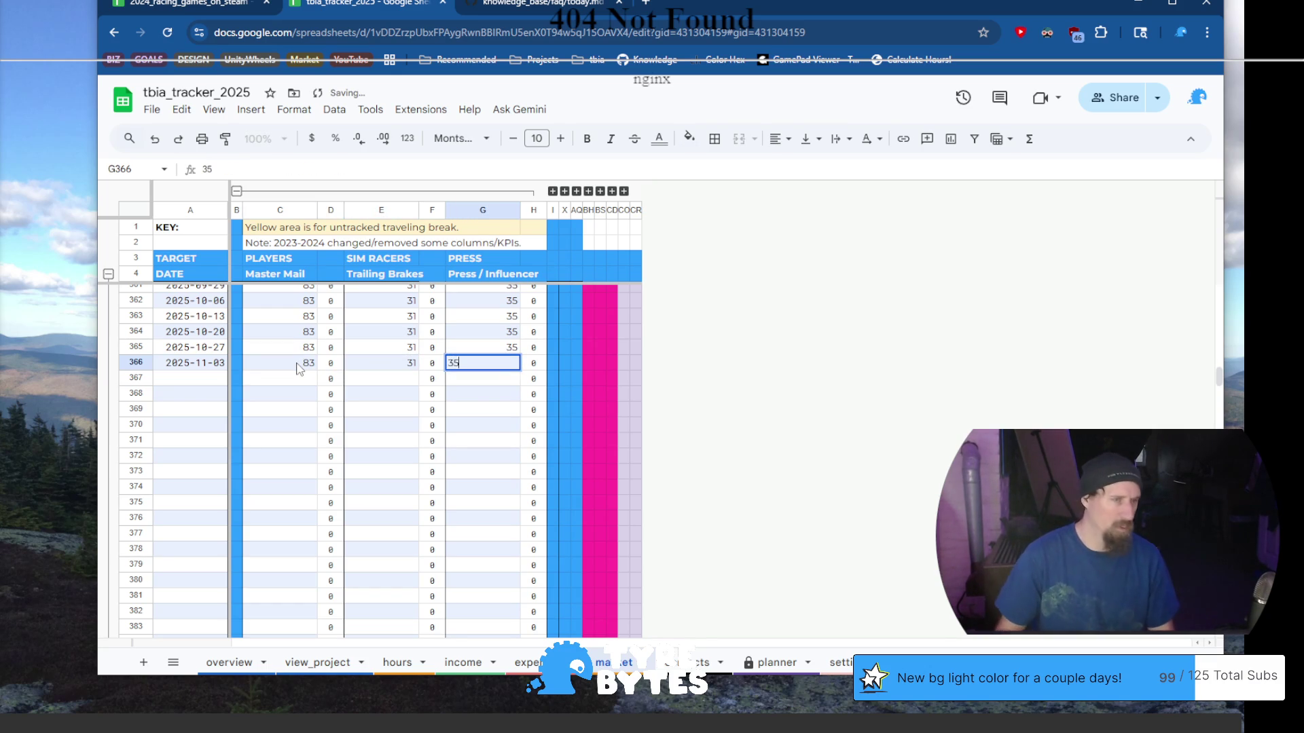
key("Tab")
Collapse the players, sim racers and press columns and expand the developer metrics columns
left_click(237, 191)
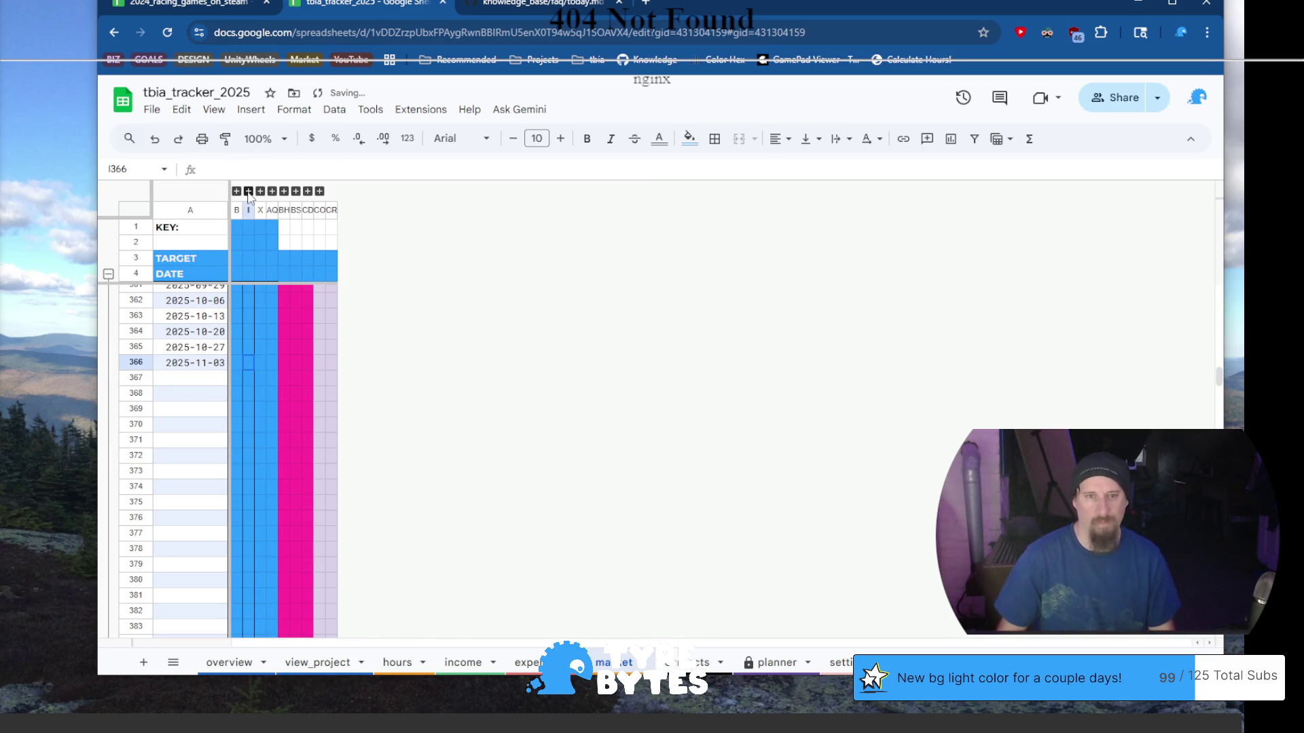
left_click(248, 191)
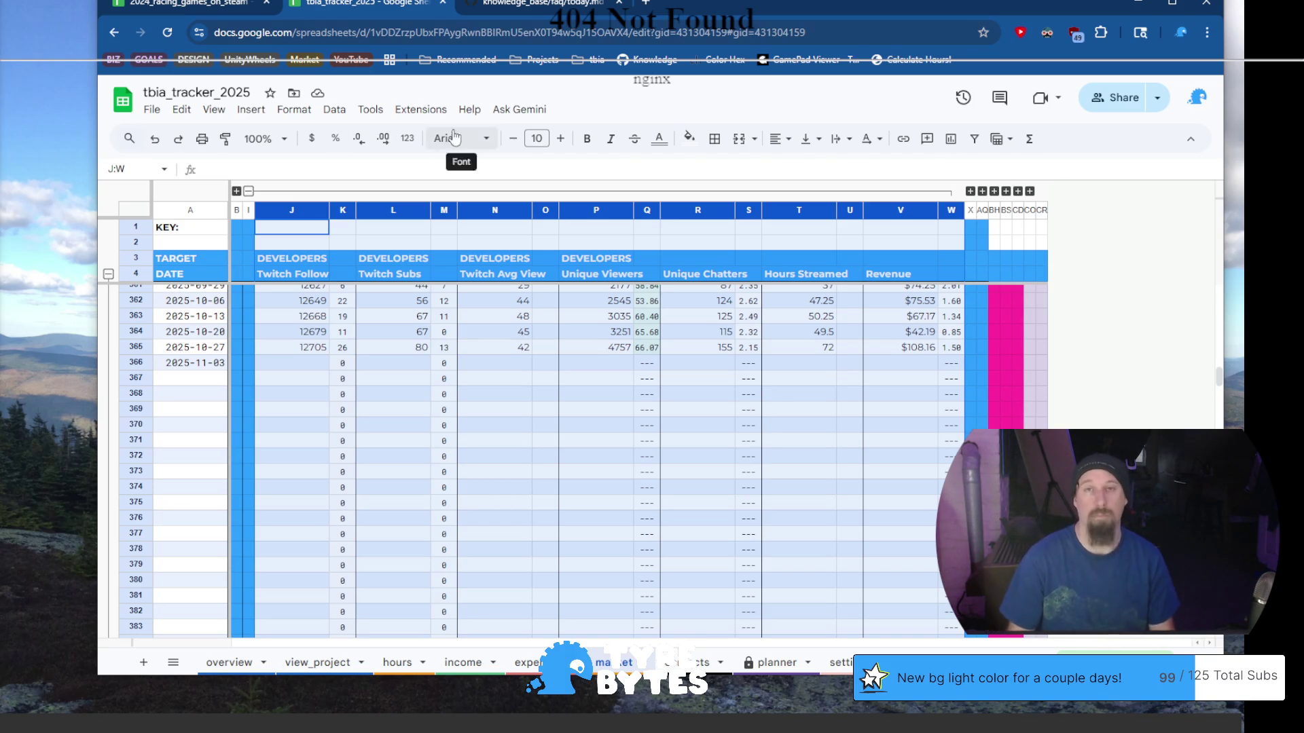
mouse_move(719, 11)
left_mouse_down()
mouse_move(685, 11)
mouse_move(728, 4)
left_mouse_up()
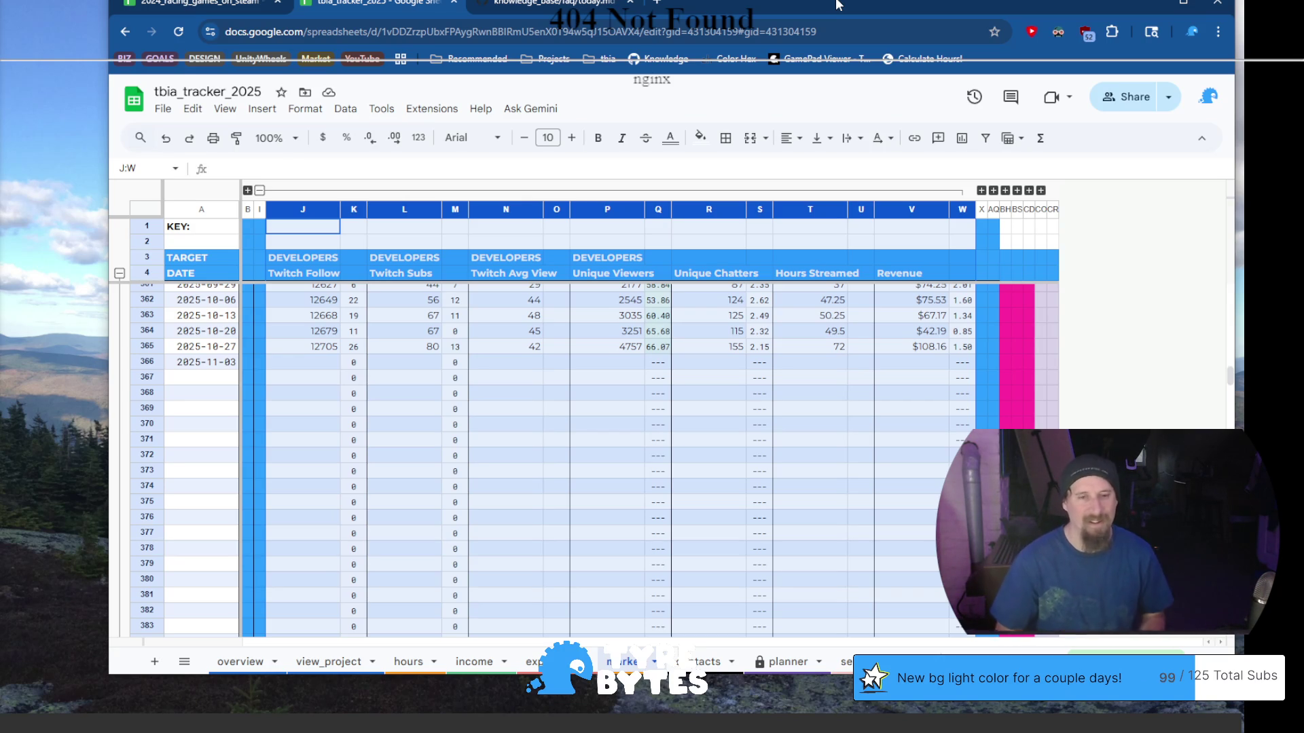
left_click(324, 368)
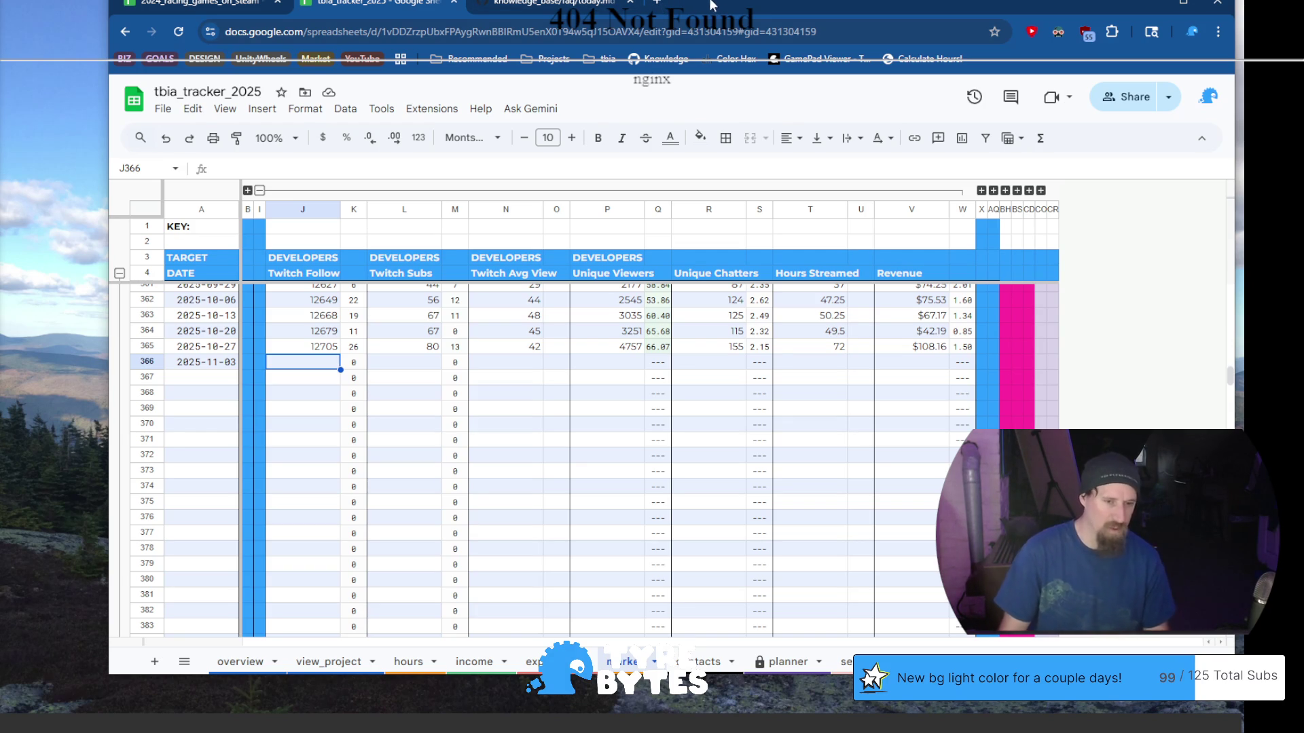
left_click_drag(708, 1, 711, 1)
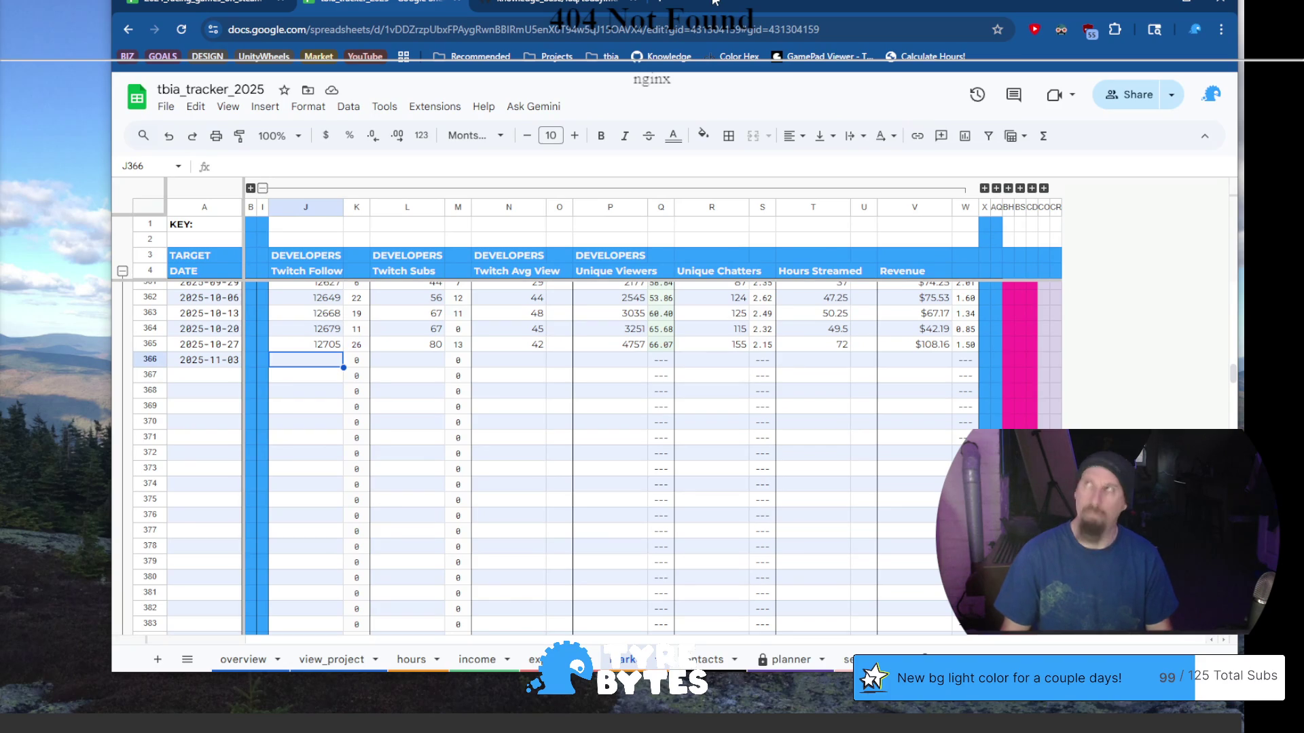
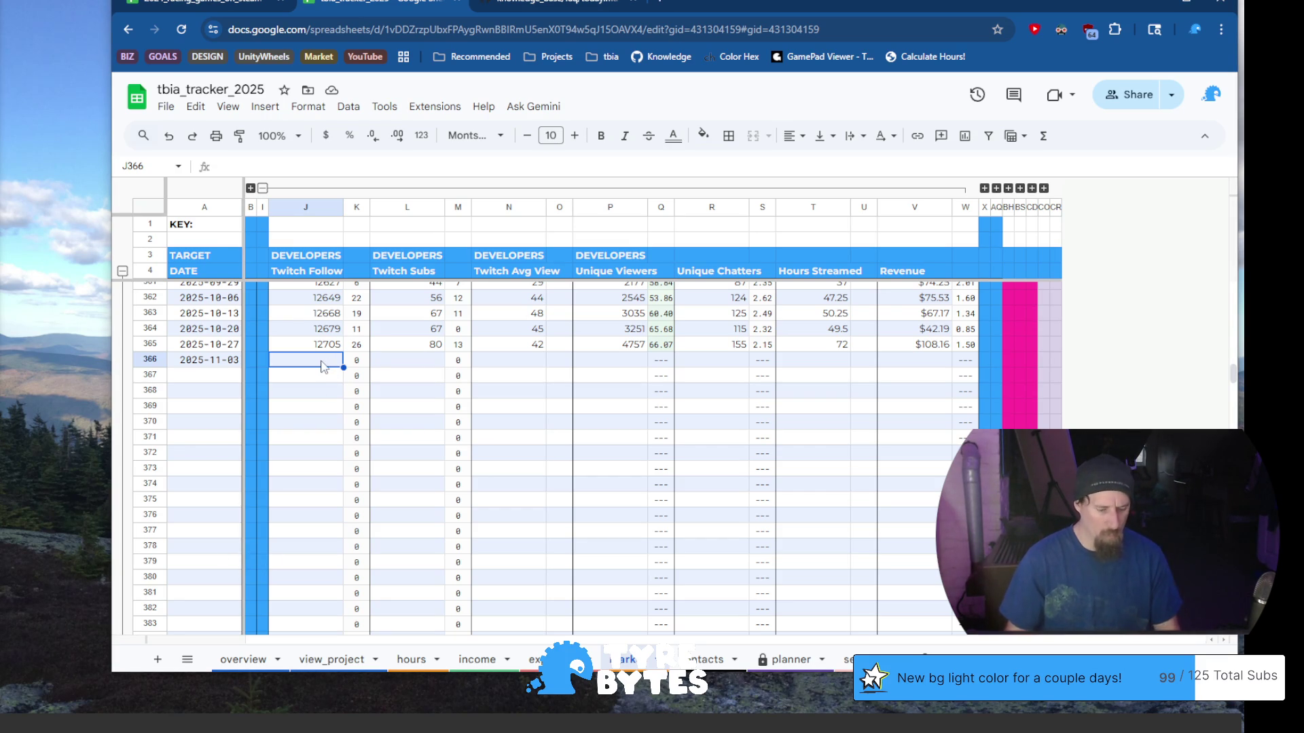
Enter 12742 Twitch followers in J366 and 99 Twitch subs in L366
type("12742")
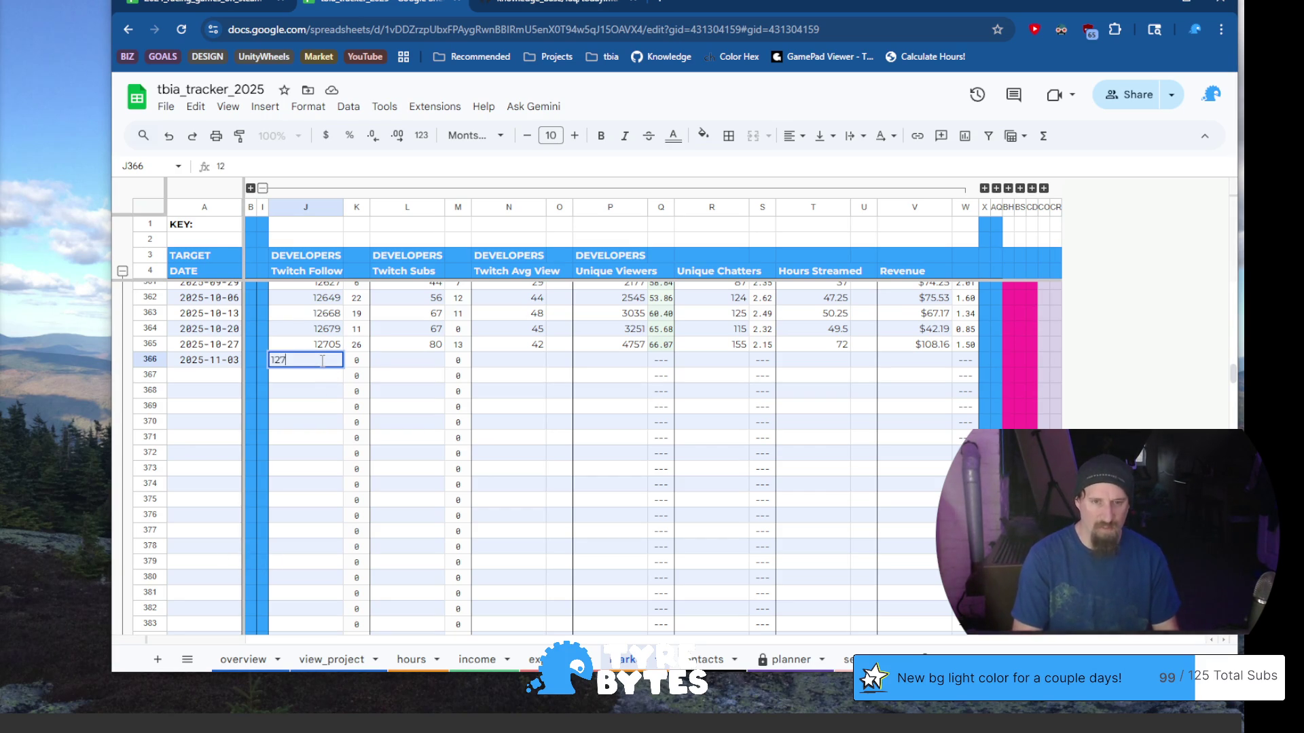
key("Tab")
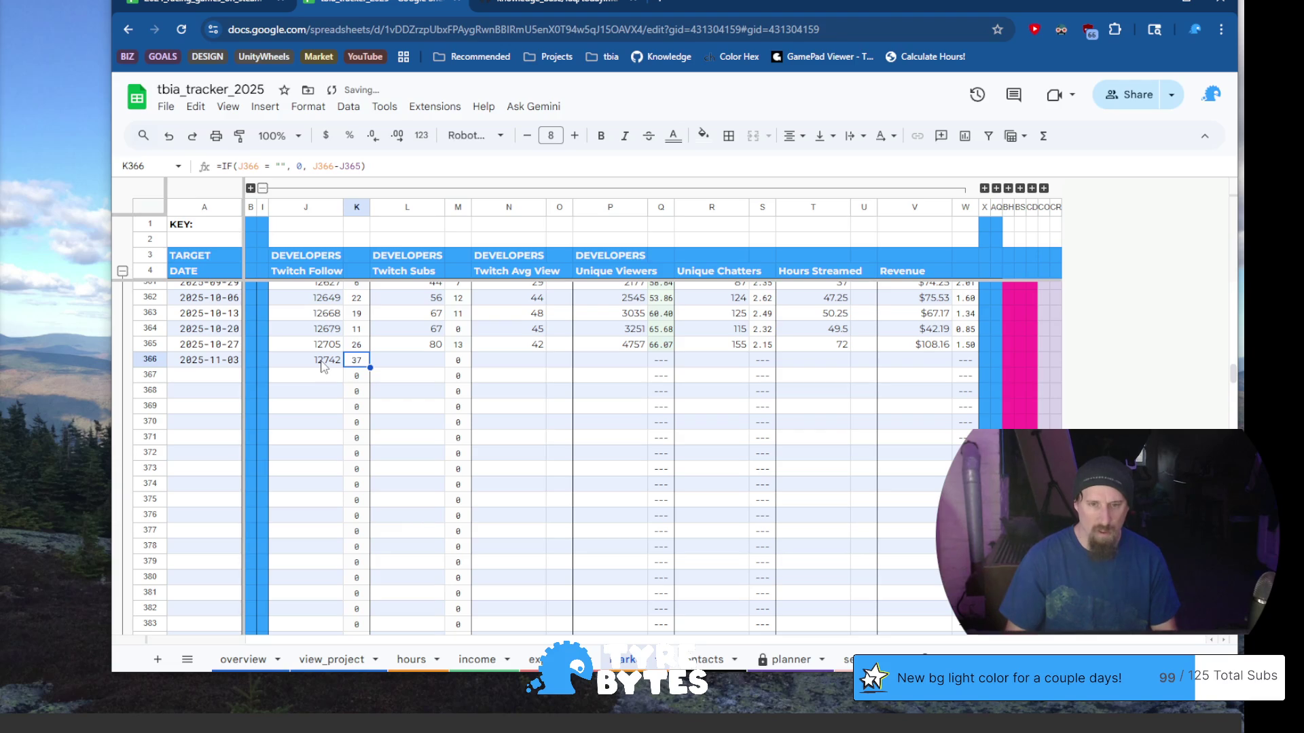
scroll(413, 462, "up", 2)
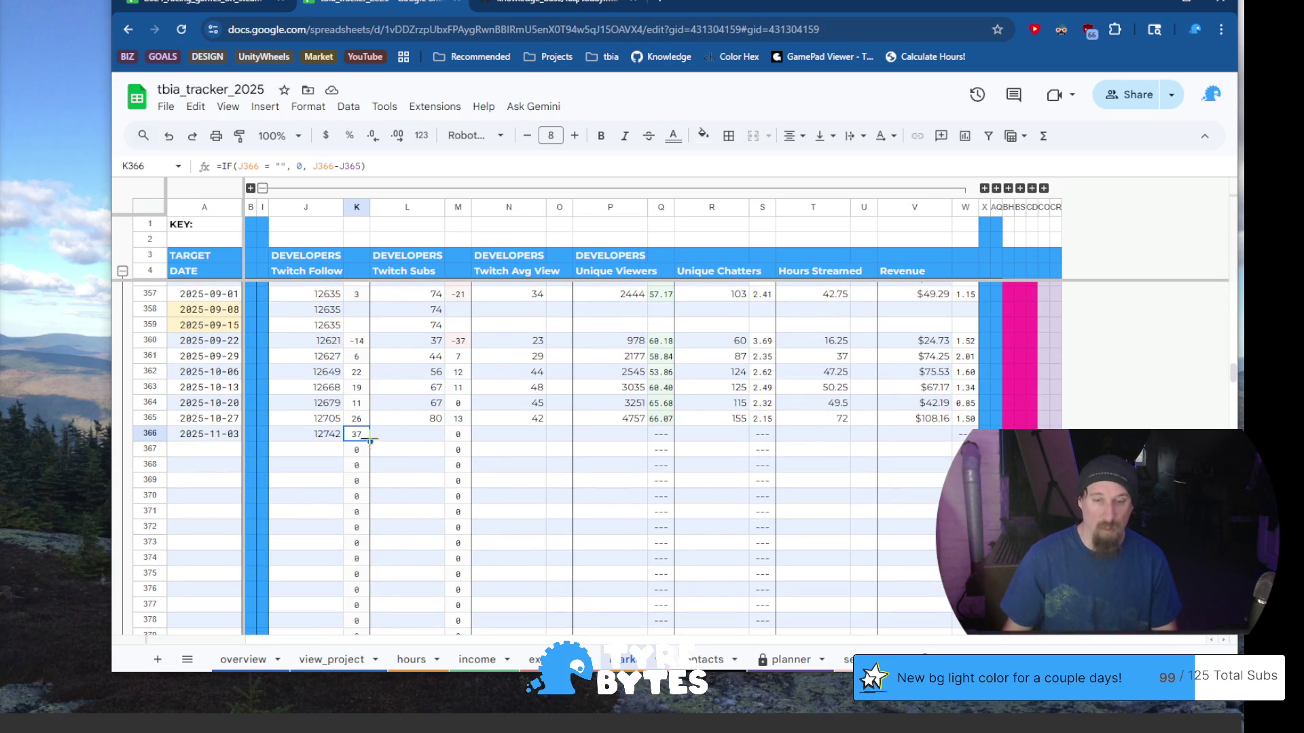
left_click(434, 439)
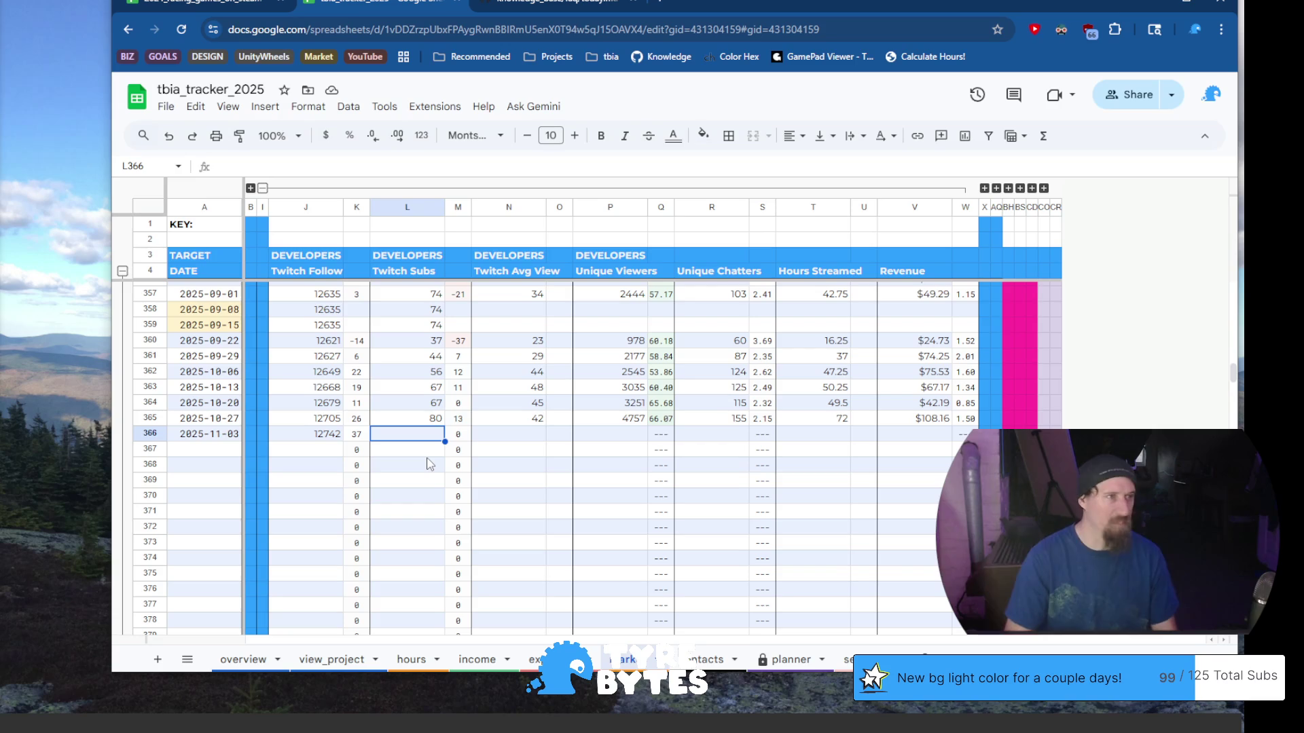
type("99")
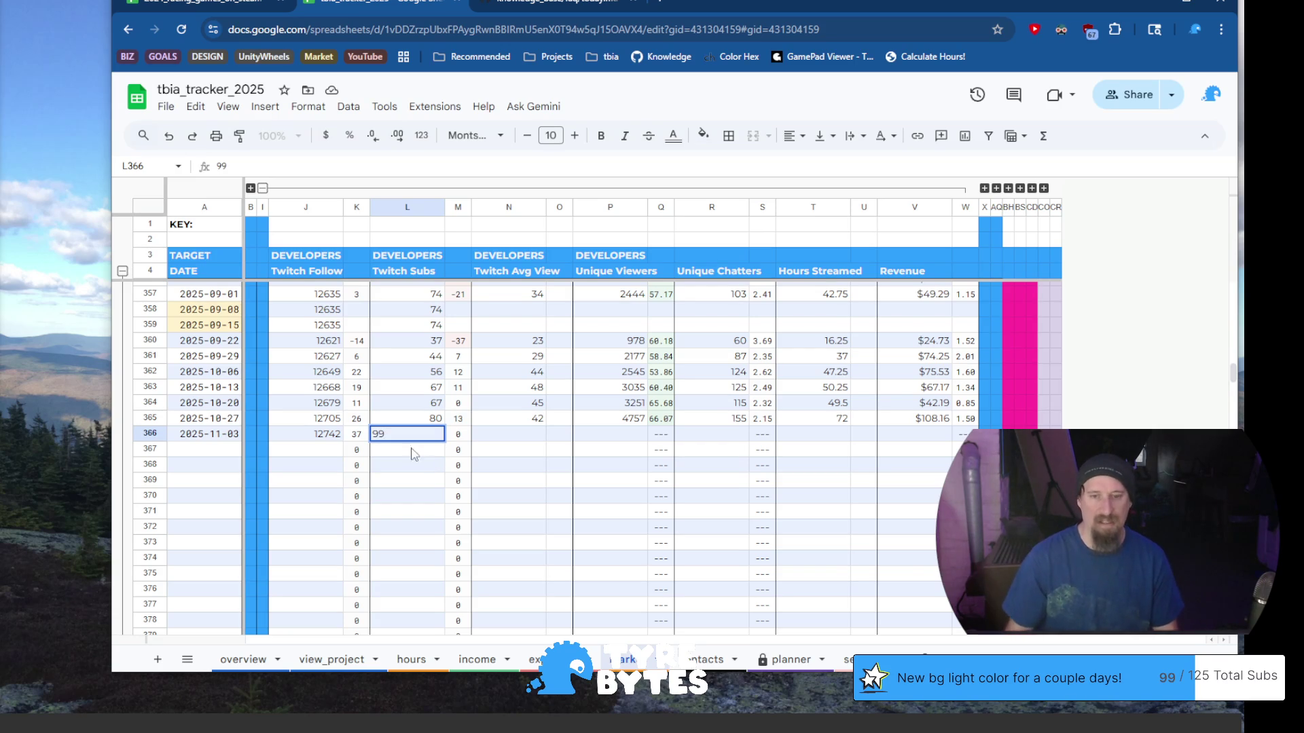
key("Tab")
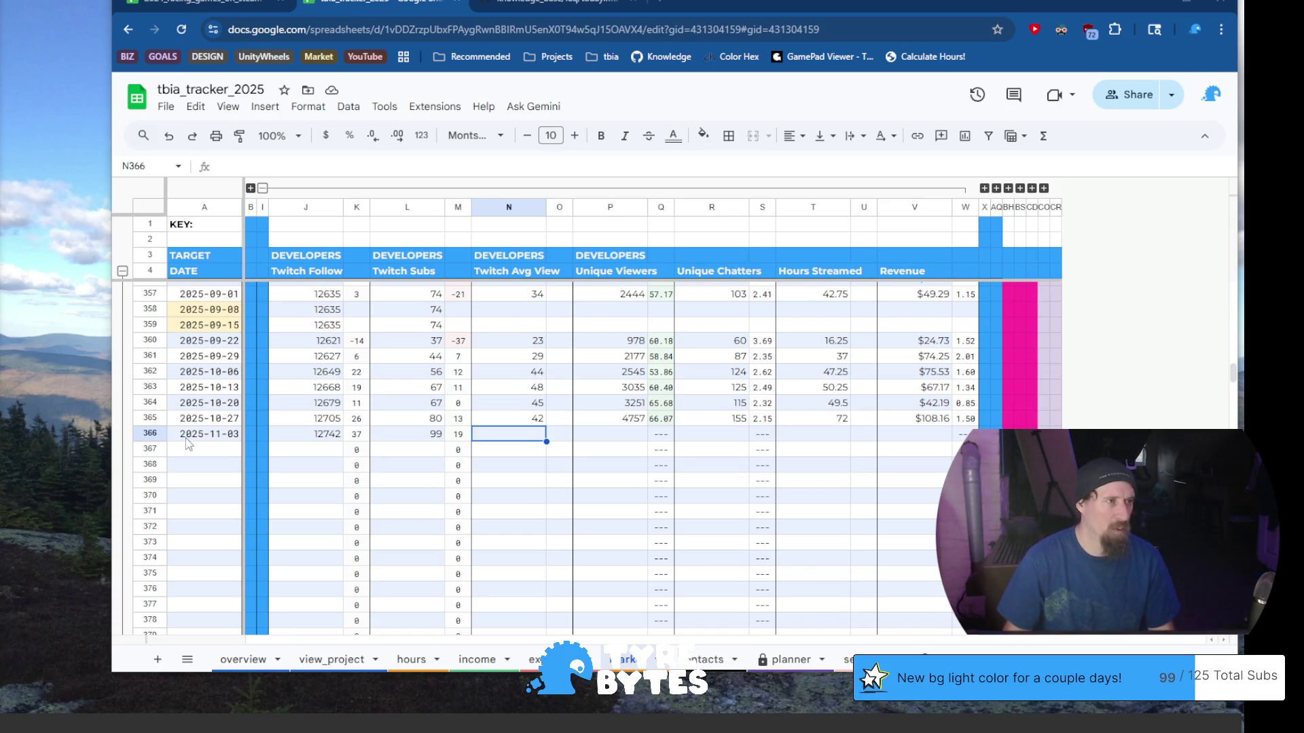
Enter 47 average viewers and 4852 unique viewers in the 2025-11-03 row
type("47")
key("Tab")
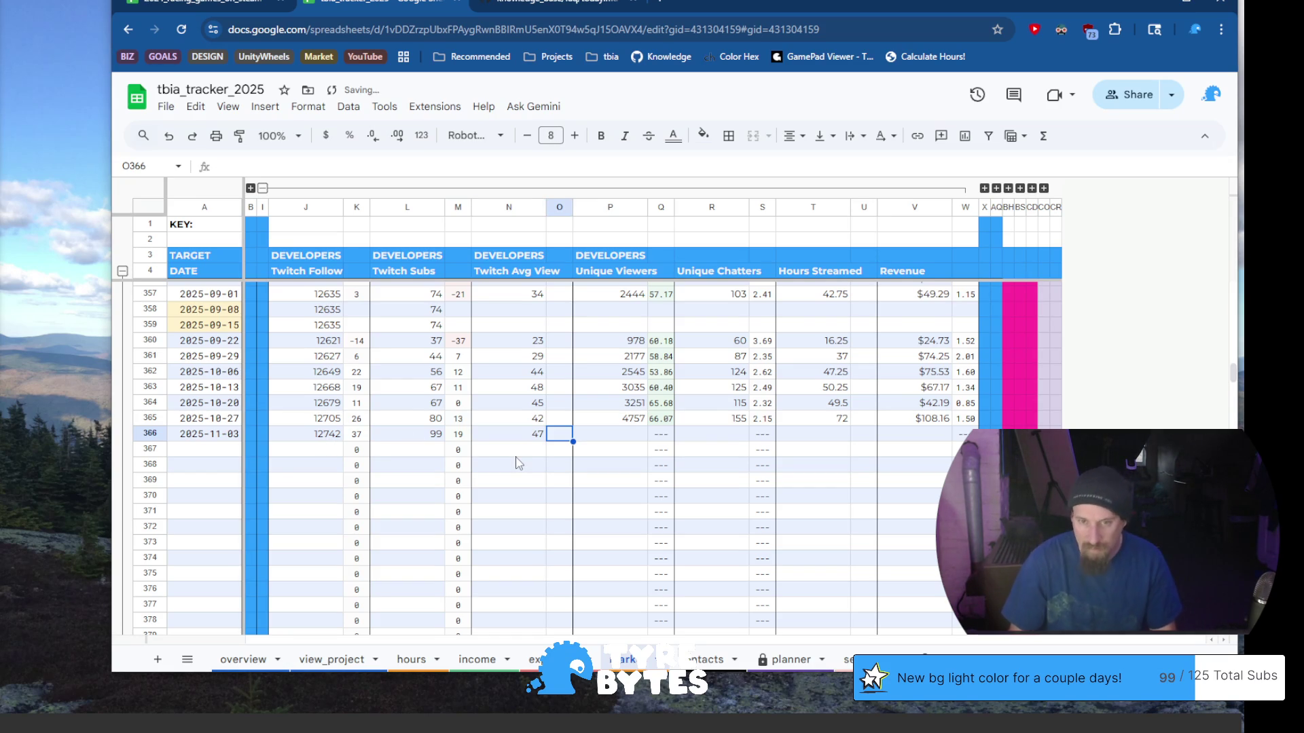
key("Tab")
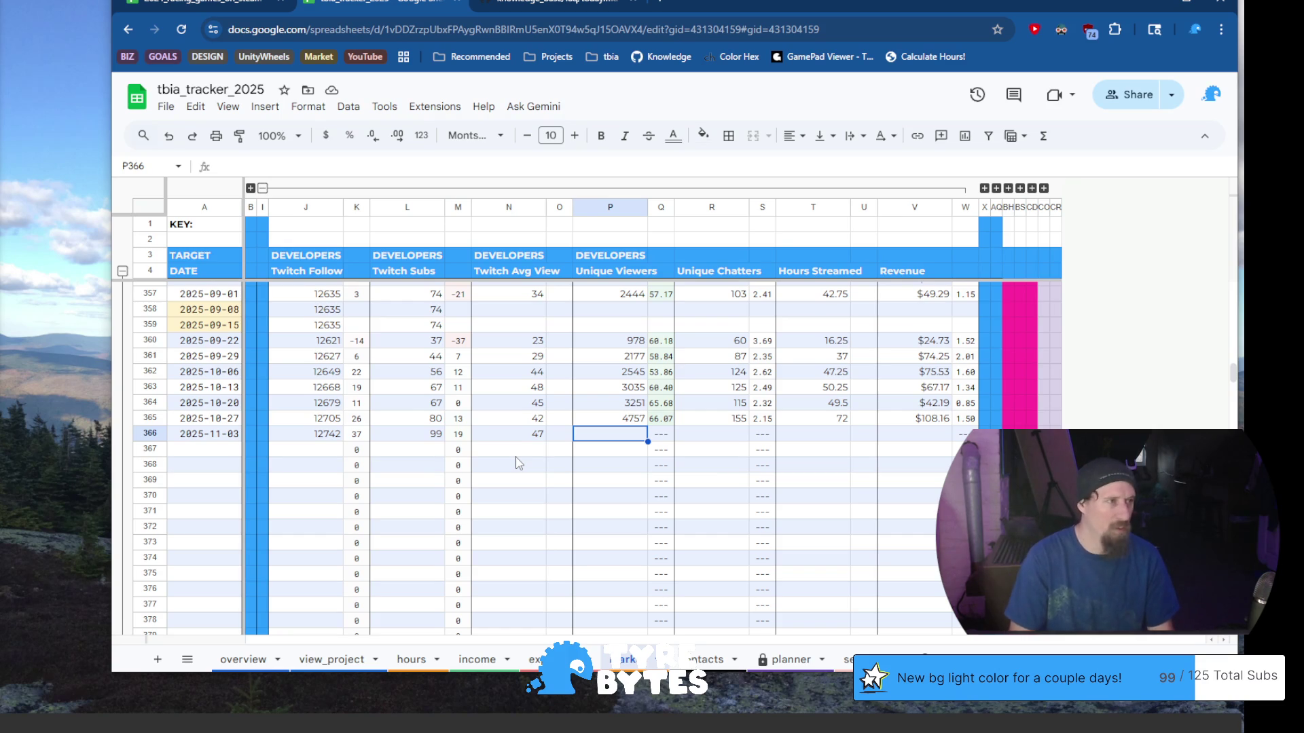
type("4852")
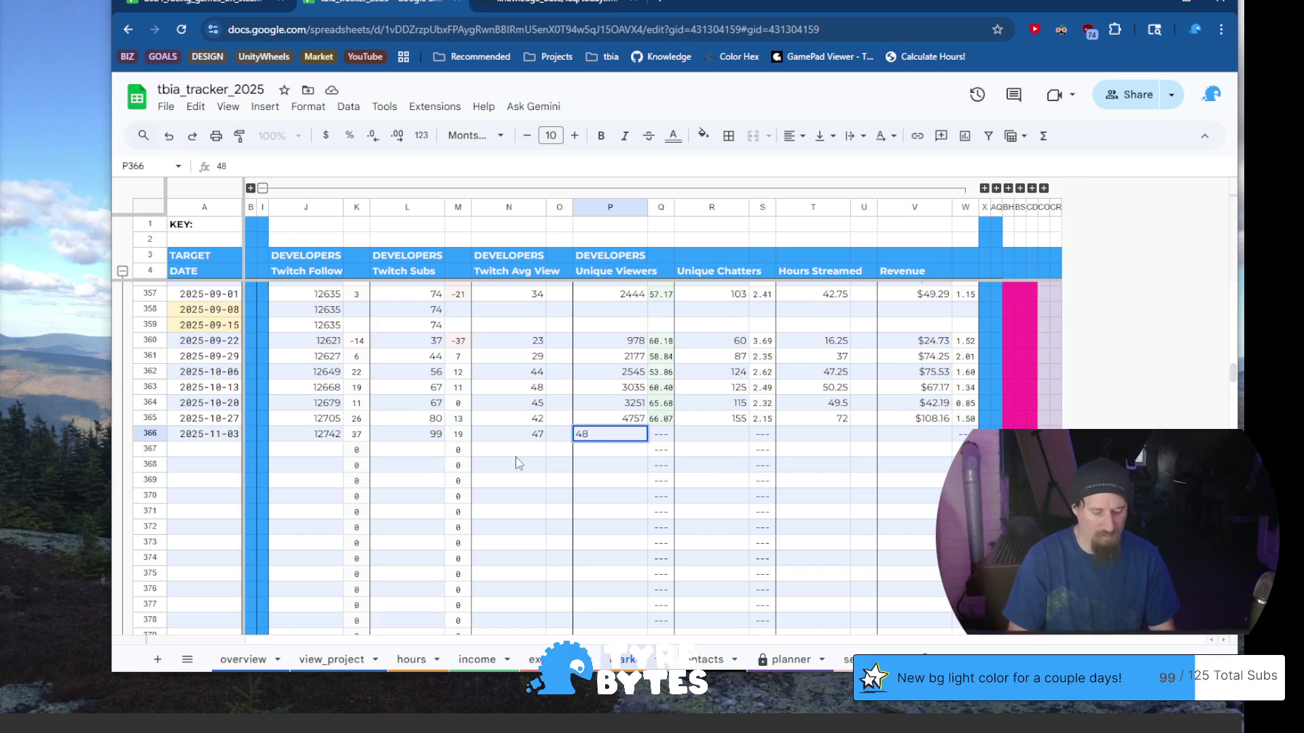
key("Tab")
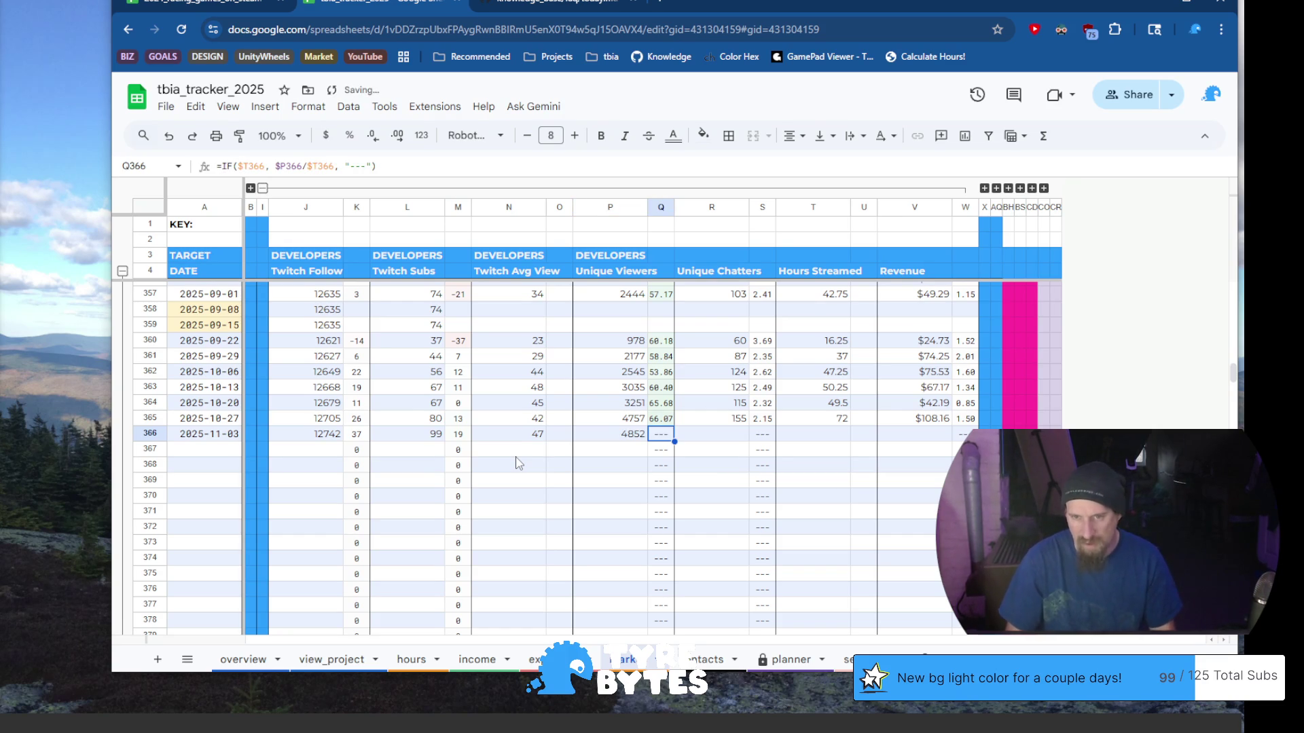
key("Tab")
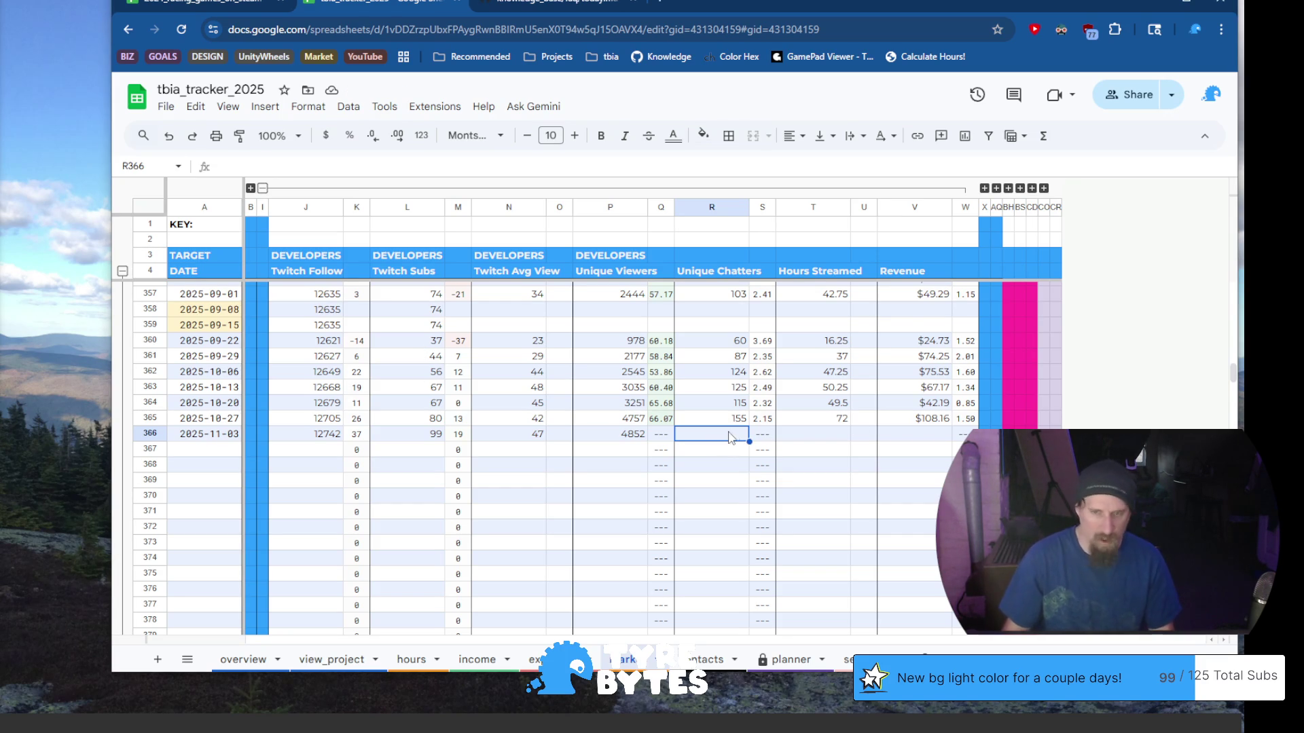
Enter 184 unique chatters, 76.45 hours streamed and 137.55 revenue
type("184")
key("Tab")
key("Tab")
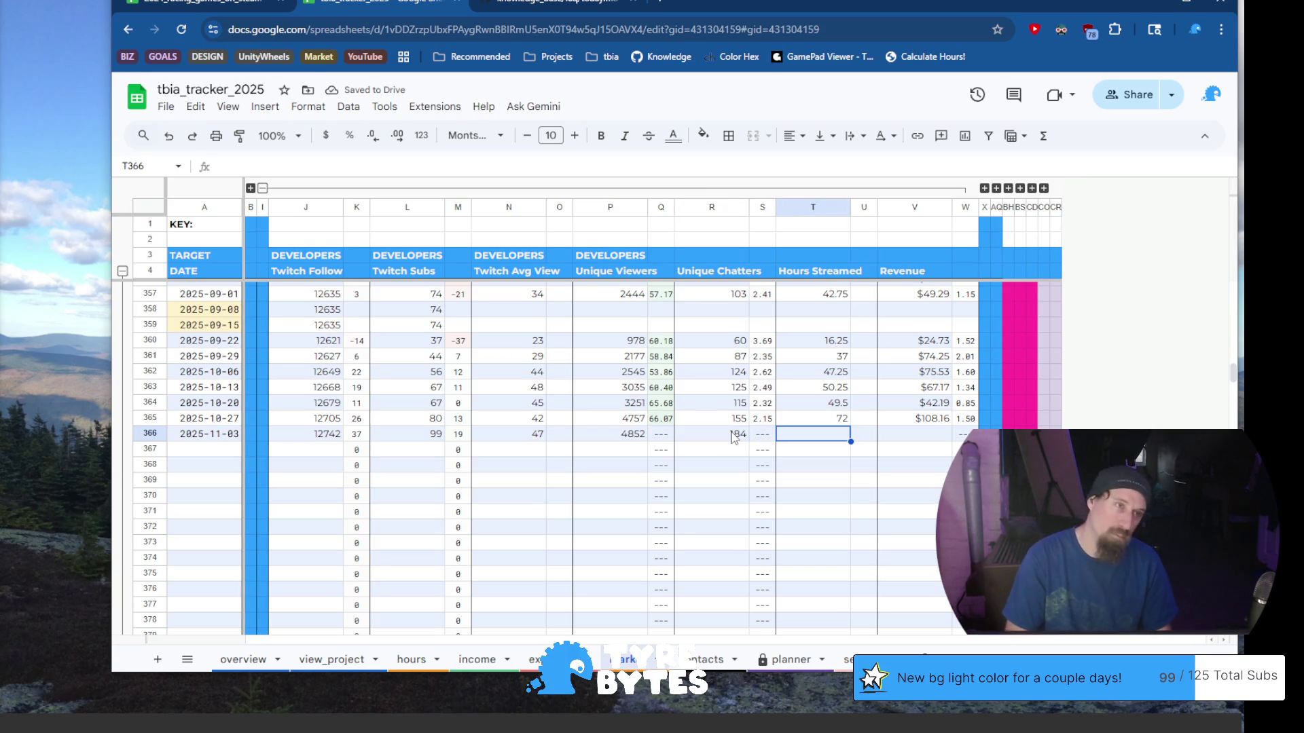
type("76")
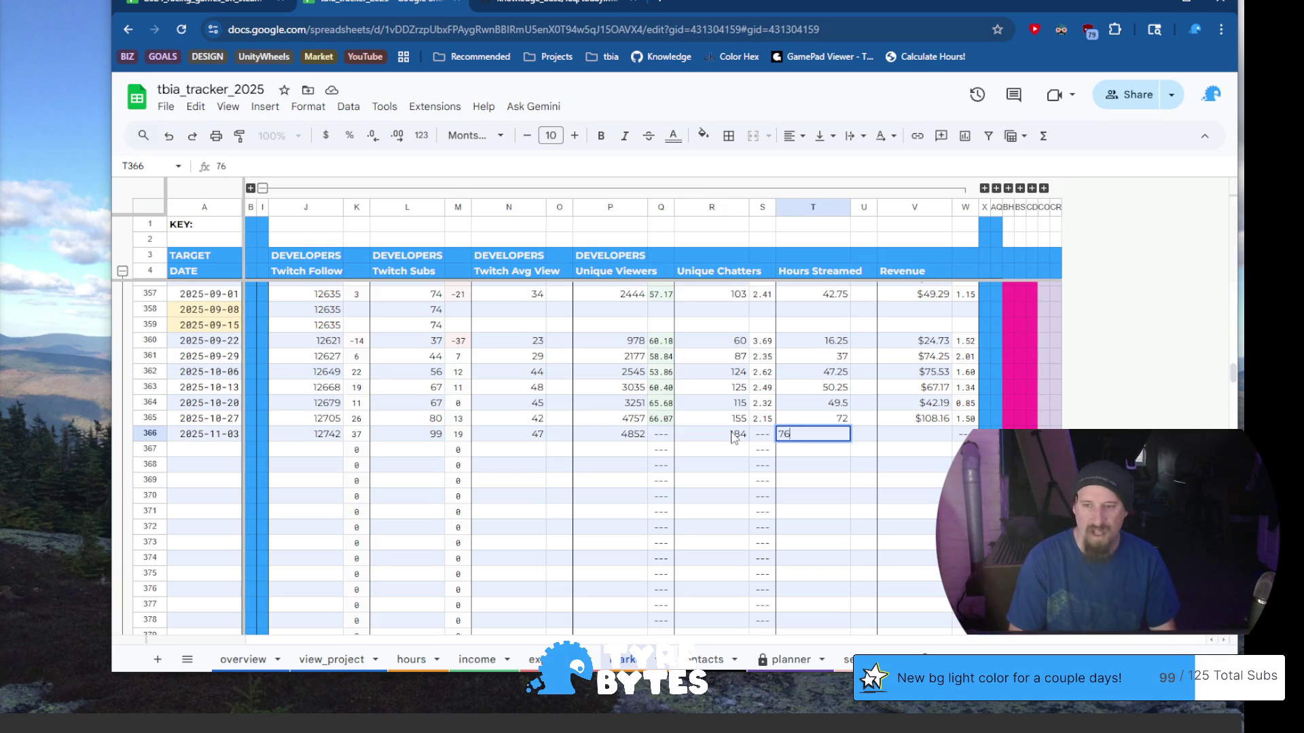
type(".4")
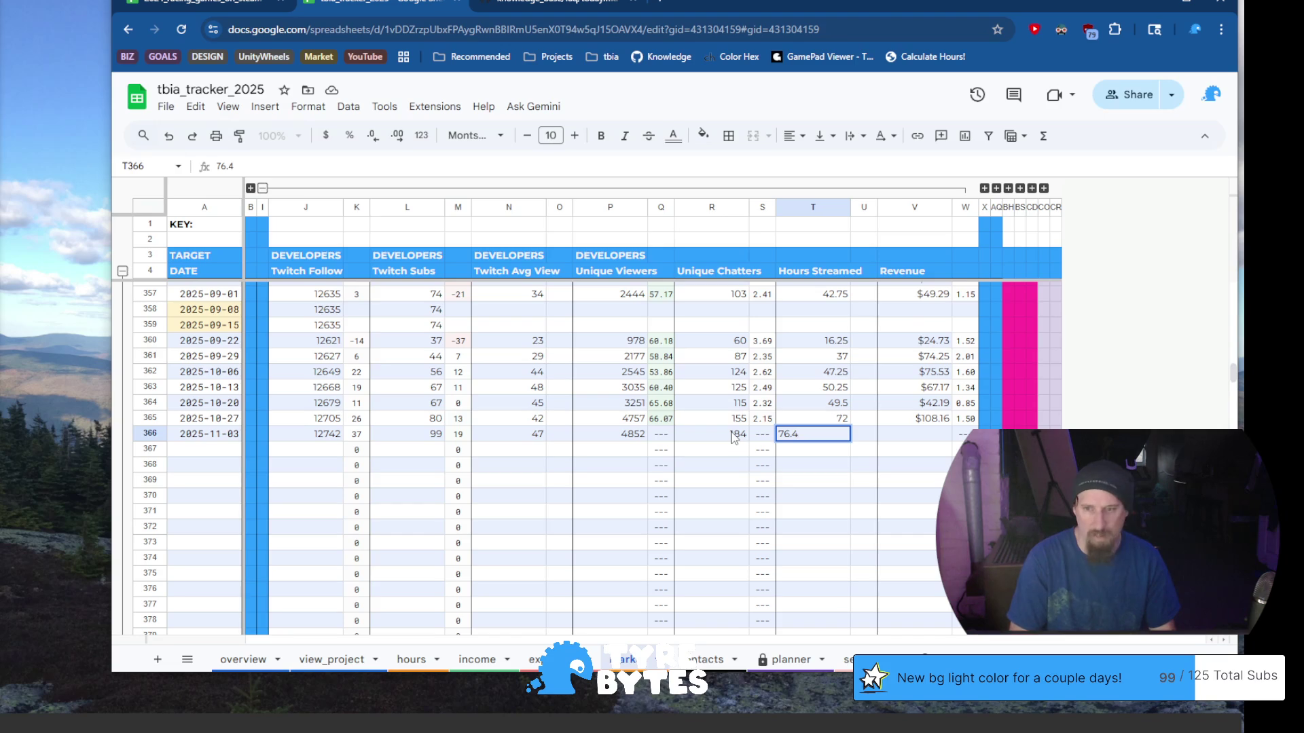
type("5")
key("Tab")
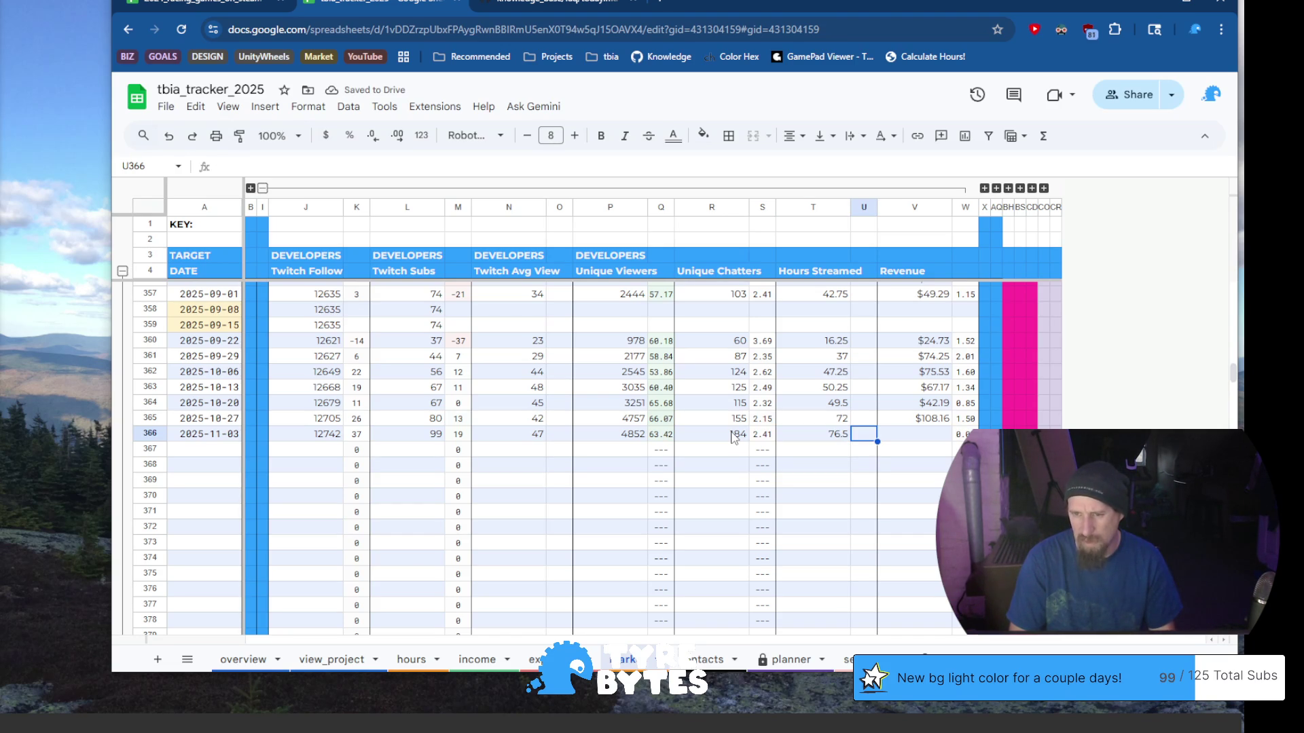
key("Tab")
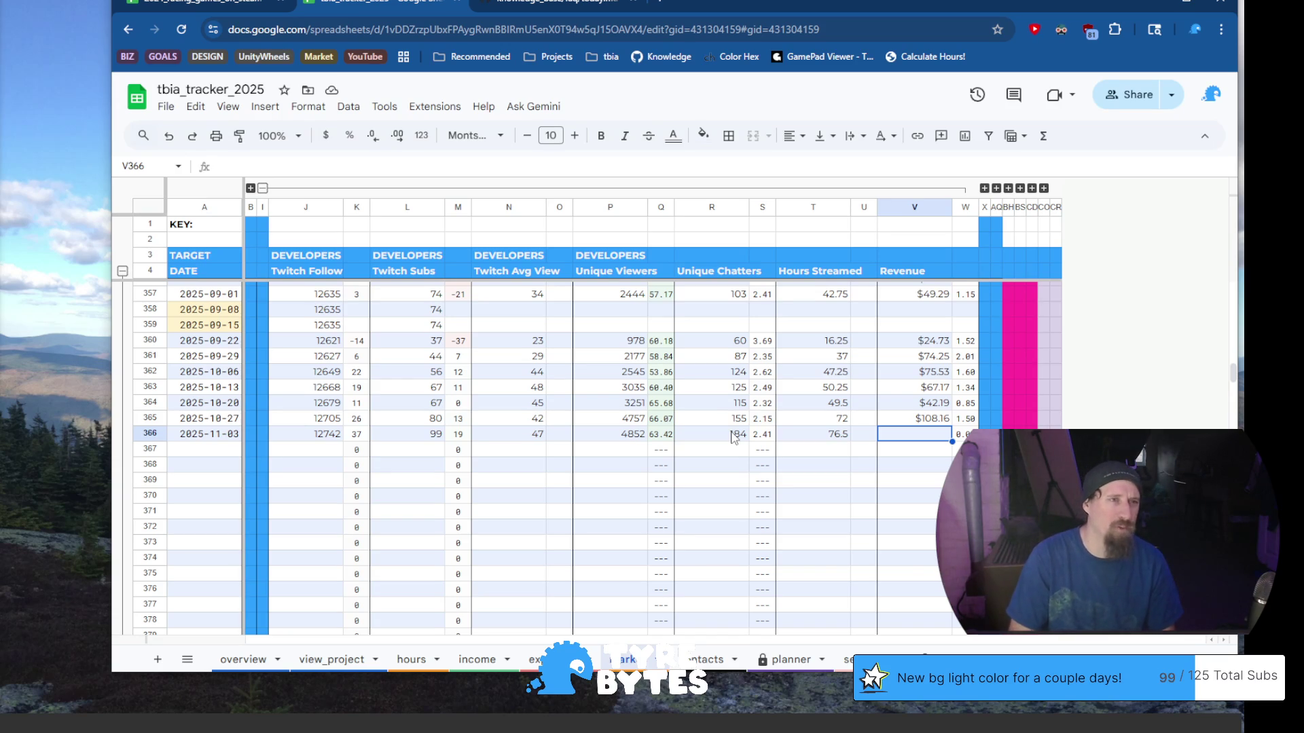
type("137.55")
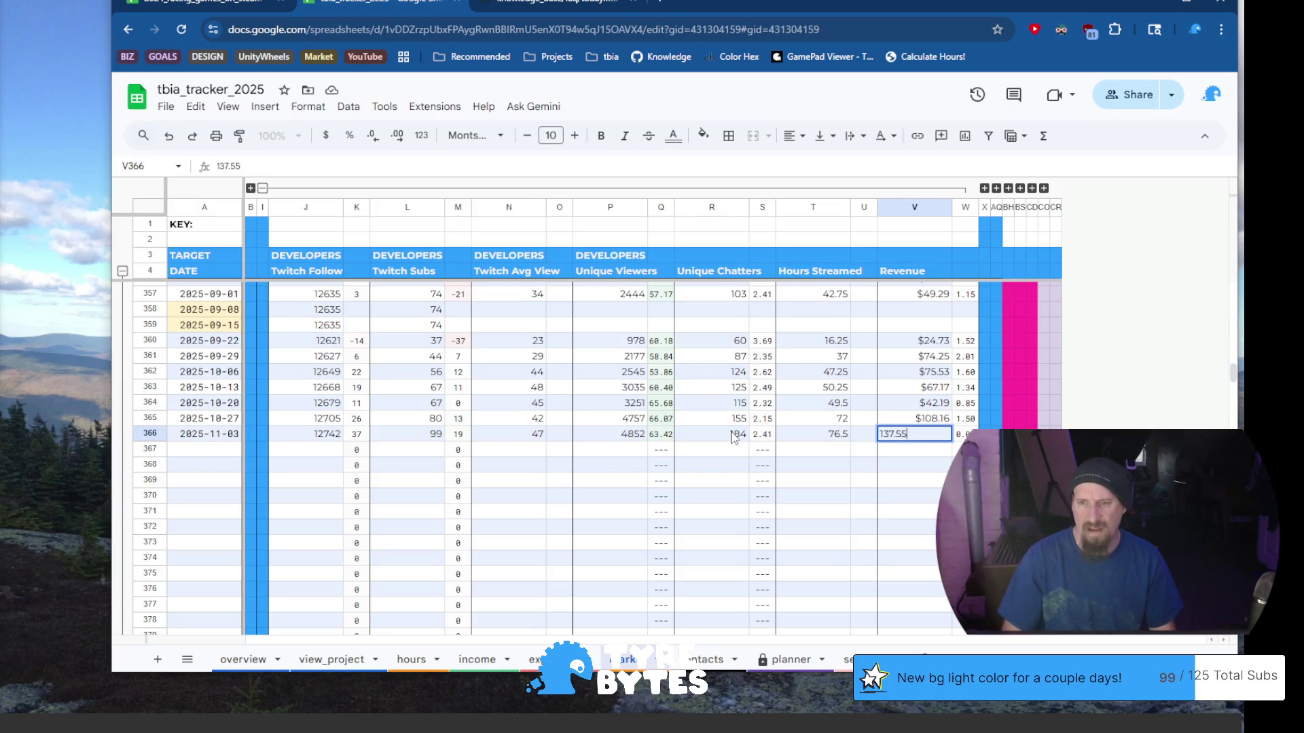
key("Return")
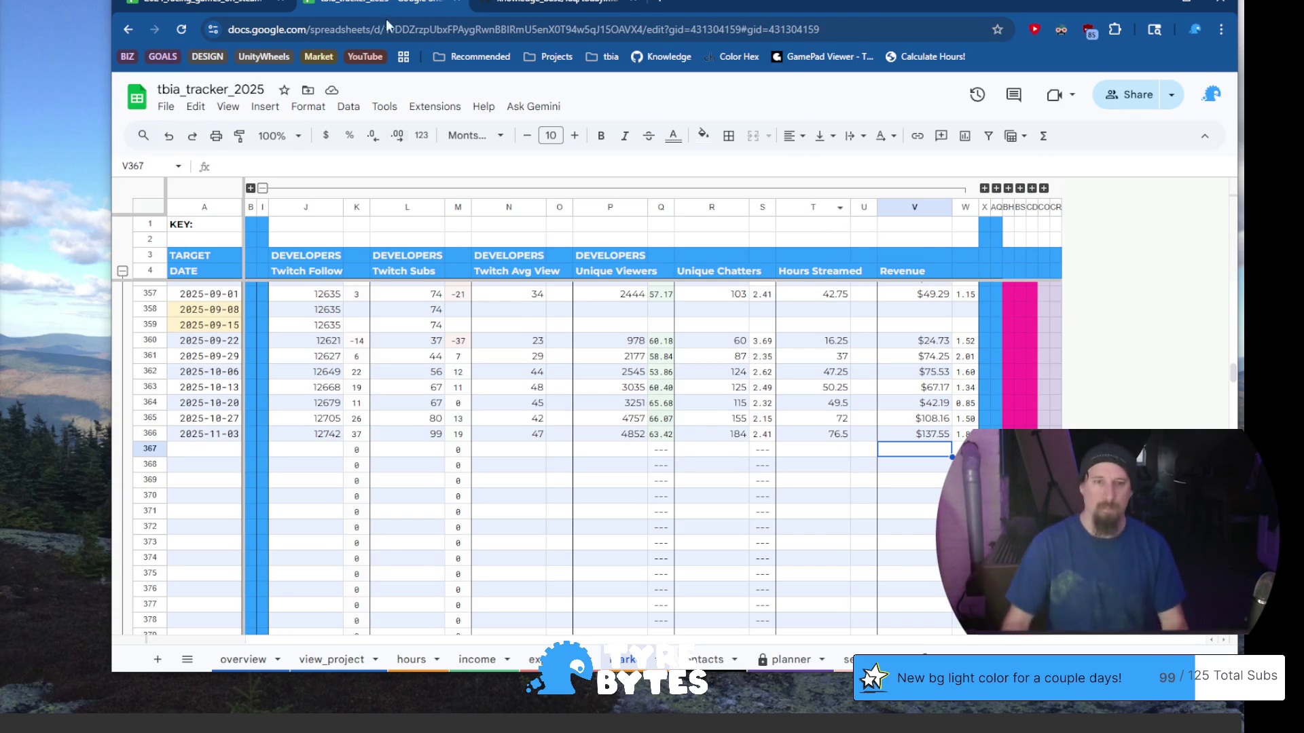
Collapse the Twitch statistics columns and expand the social media columns
left_click(264, 189)
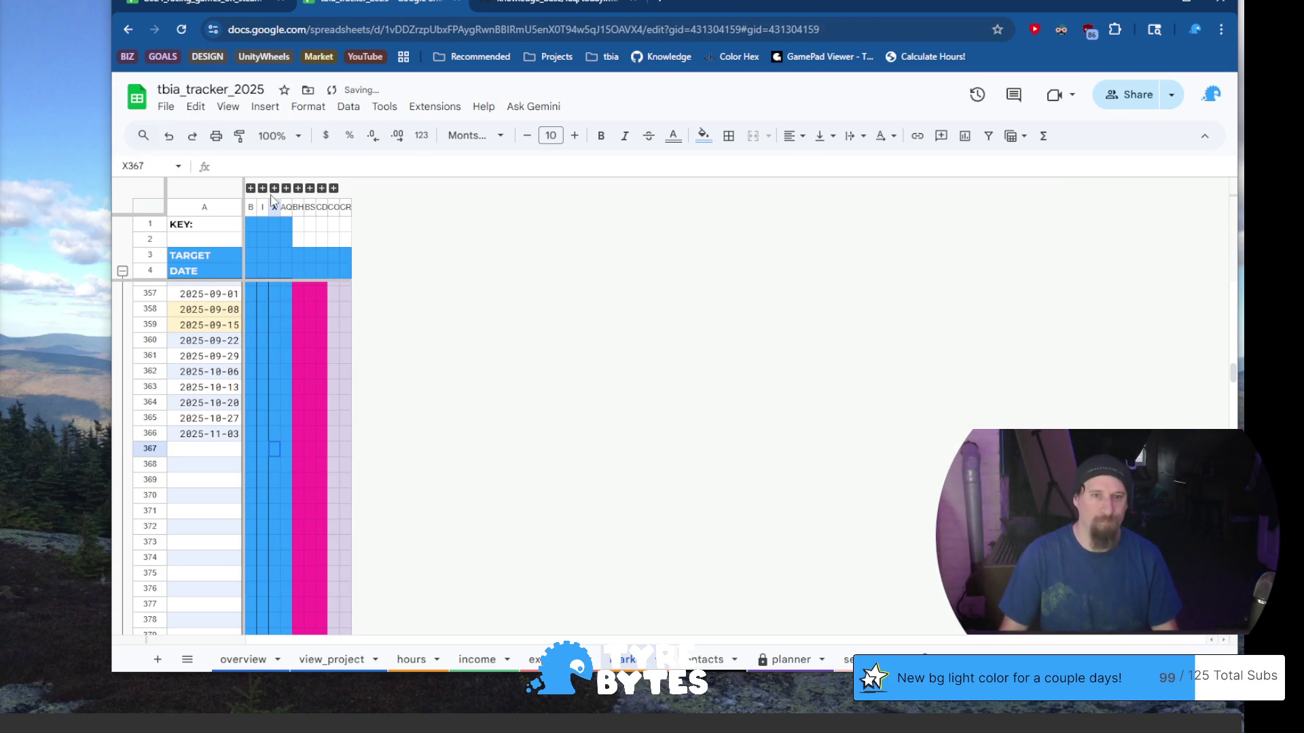
left_click(275, 188)
left_click(324, 441)
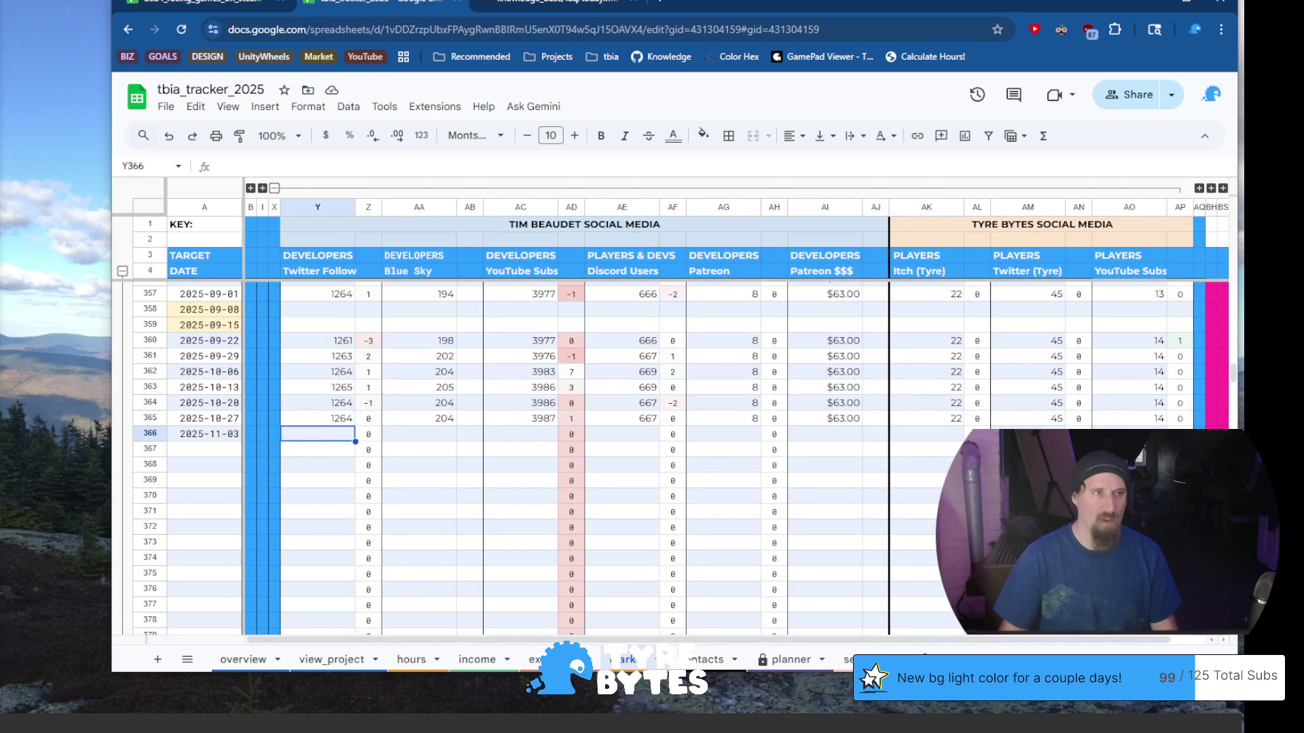
Load the X (Twitter) profile in a new browser tab to check followers
left_click(660, 2)
type("twit")
type("t")
key("Return")
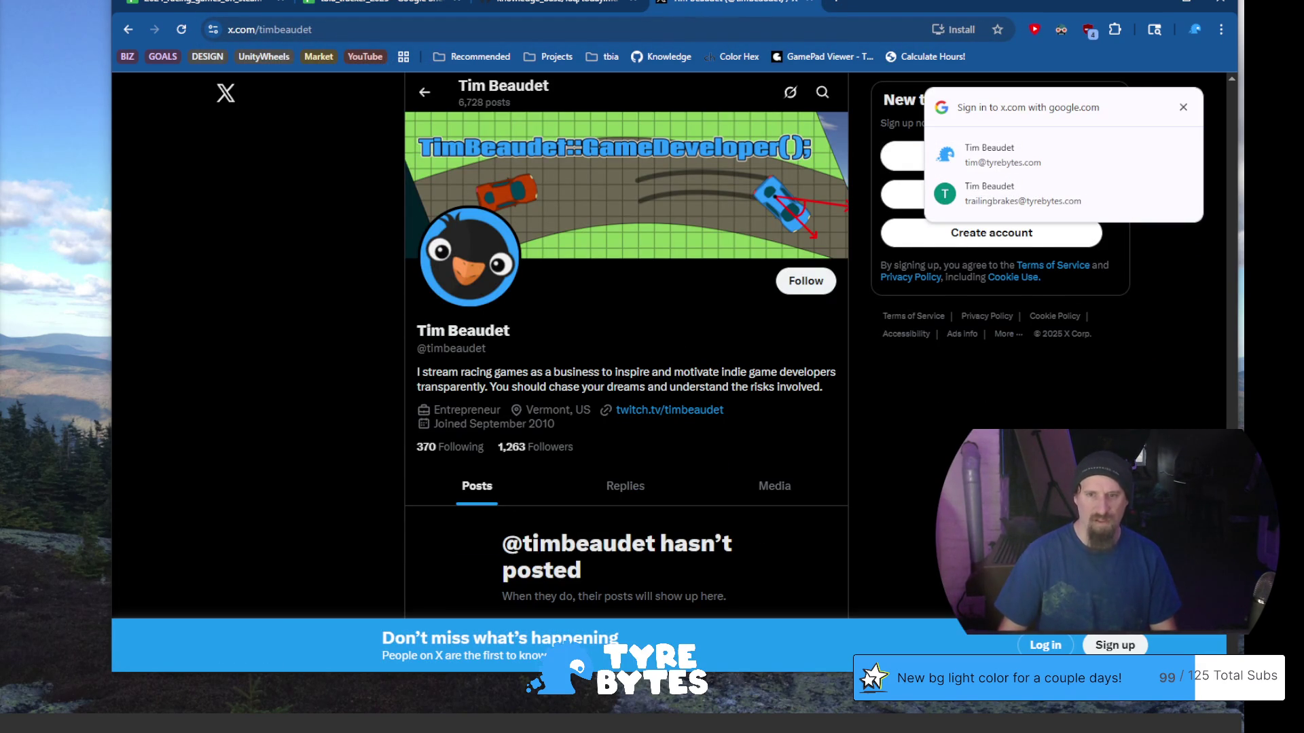
Close the X tab and log 1263 Twitter followers in Y366 for 2025-11-03
left_click(810, 4)
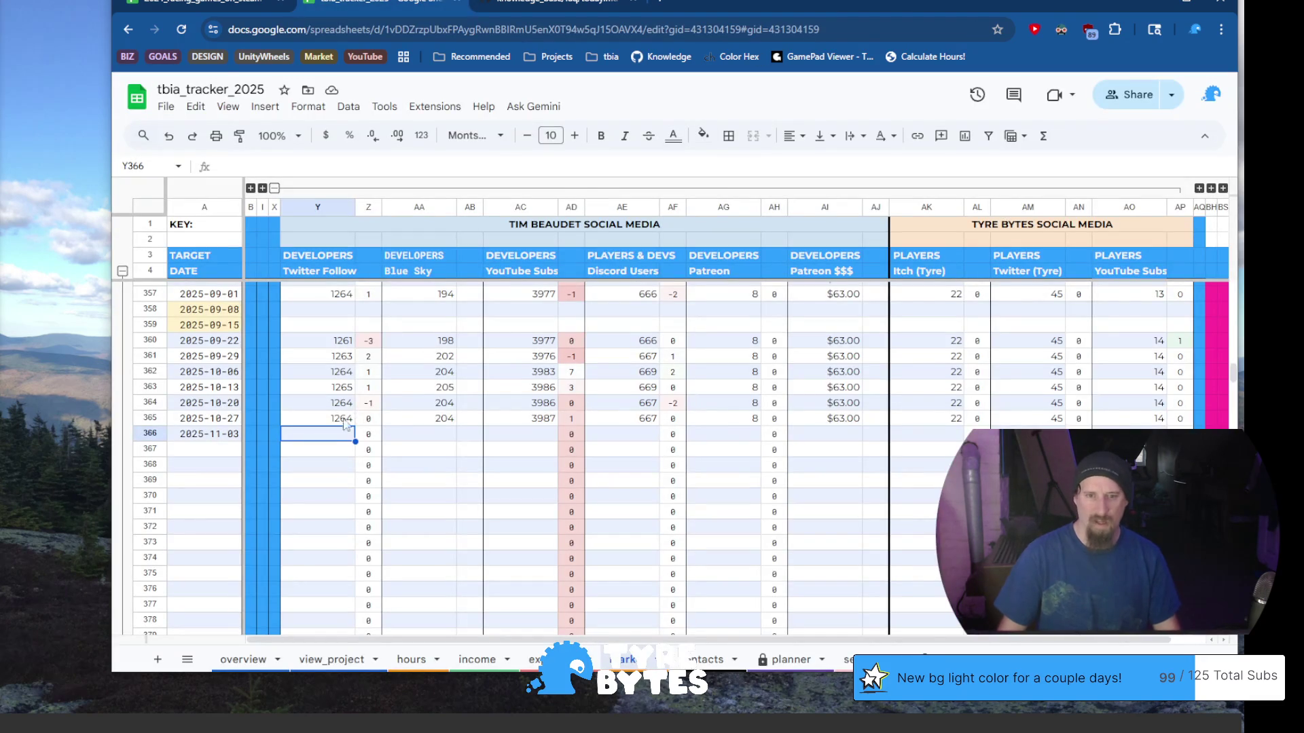
type("12")
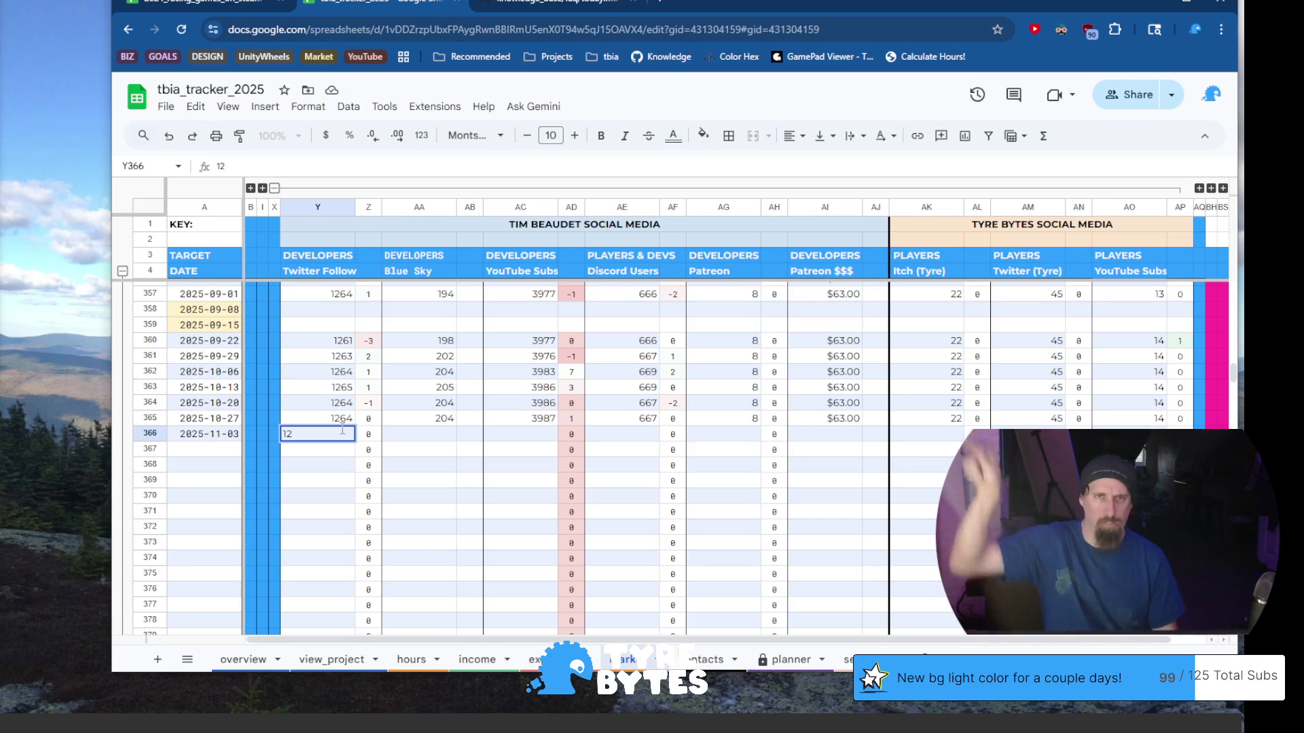
type("63")
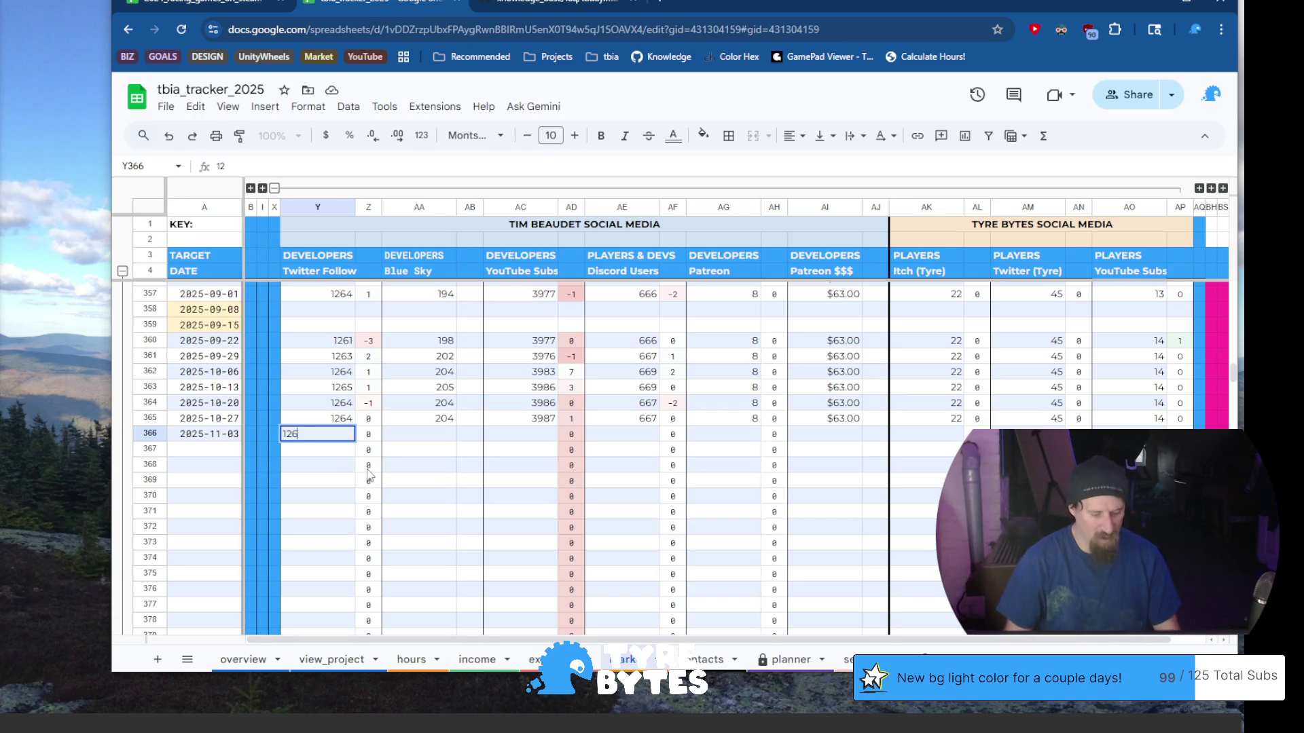
left_click(438, 438)
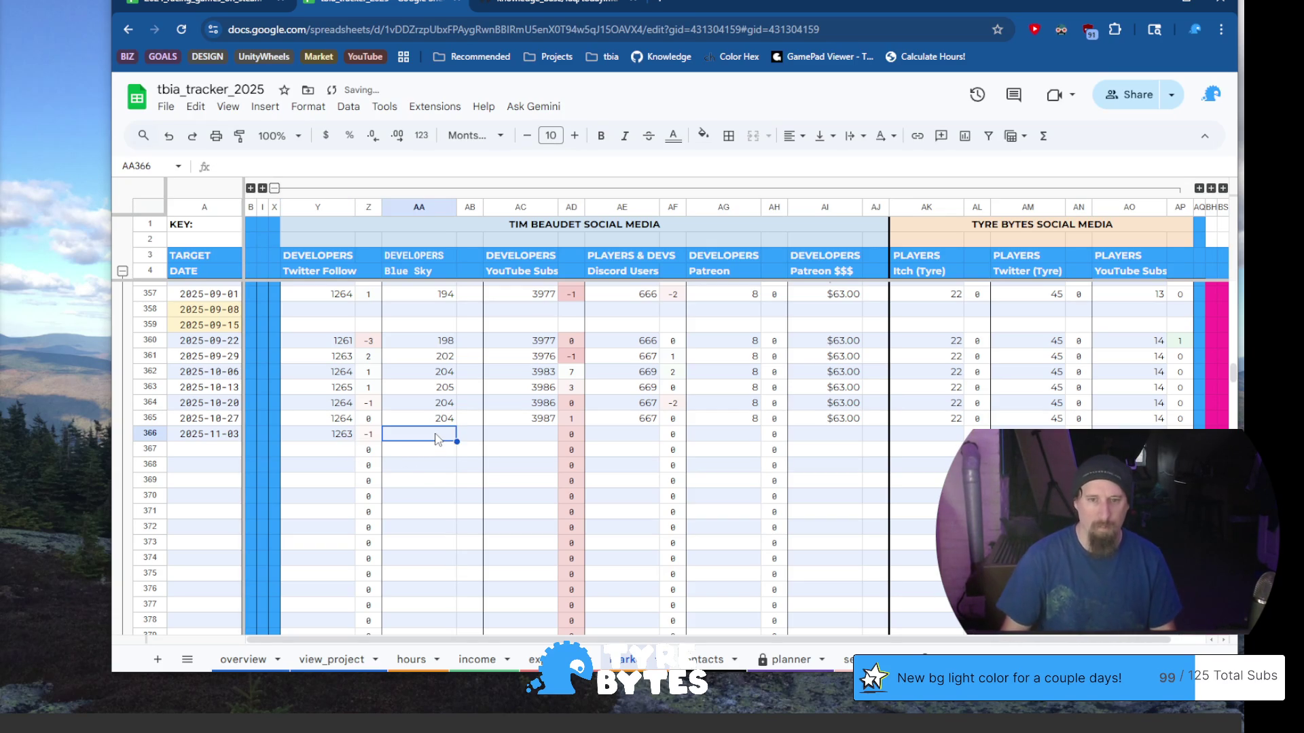
type("bsky")
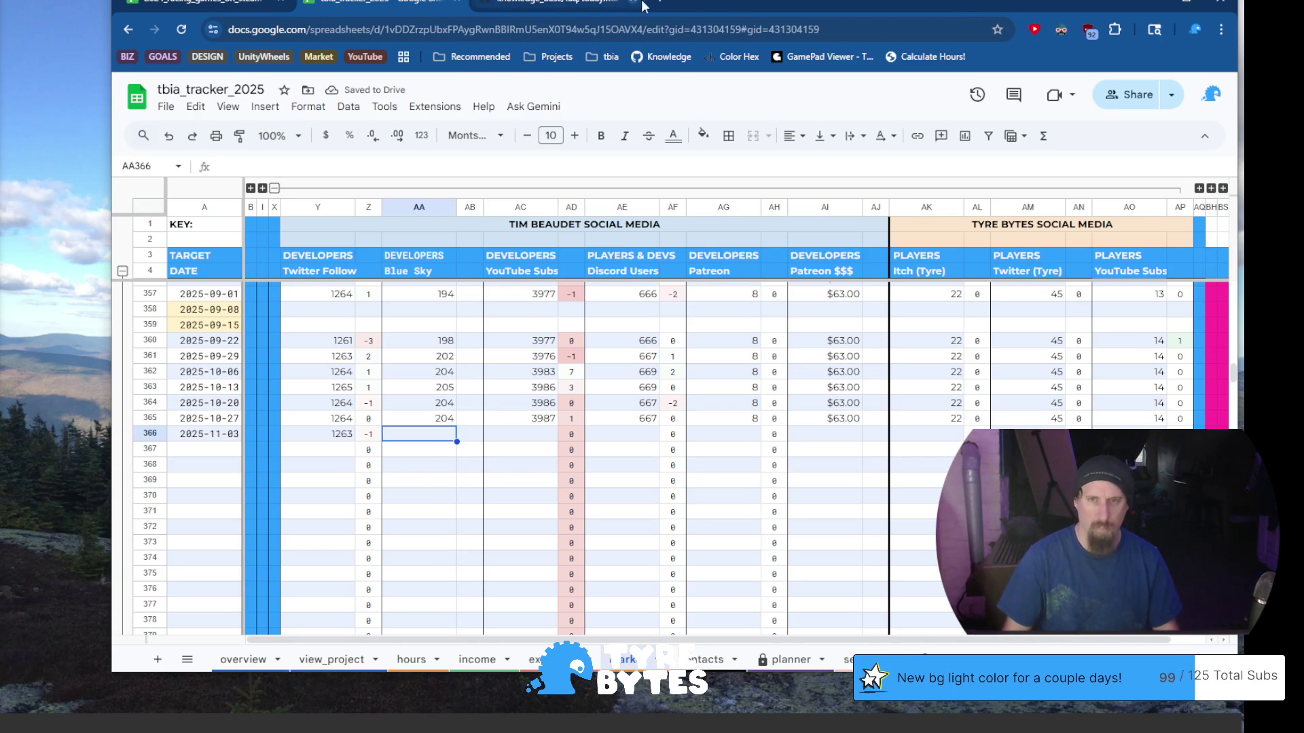
key("ctrl+t")
Load bsky.app, dismiss the welcome popup, and try the creator's profile address
type("bsky")
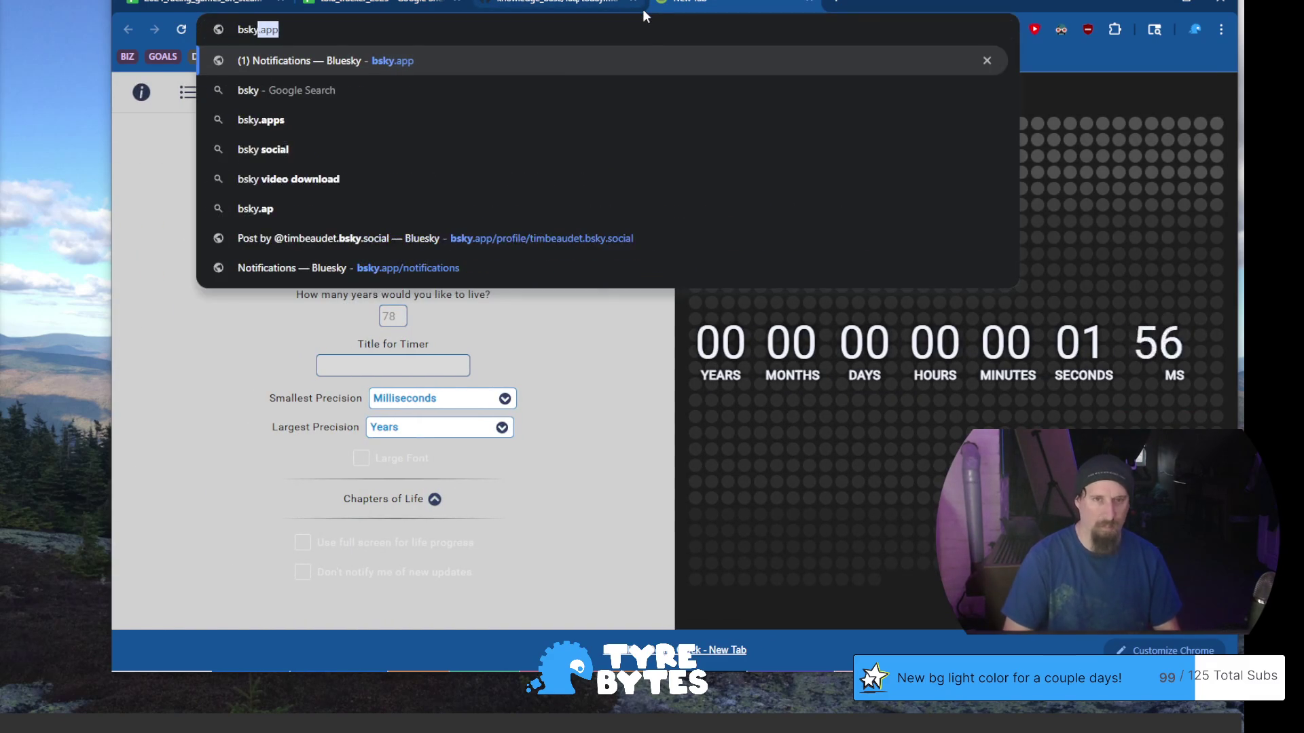
key("Return")
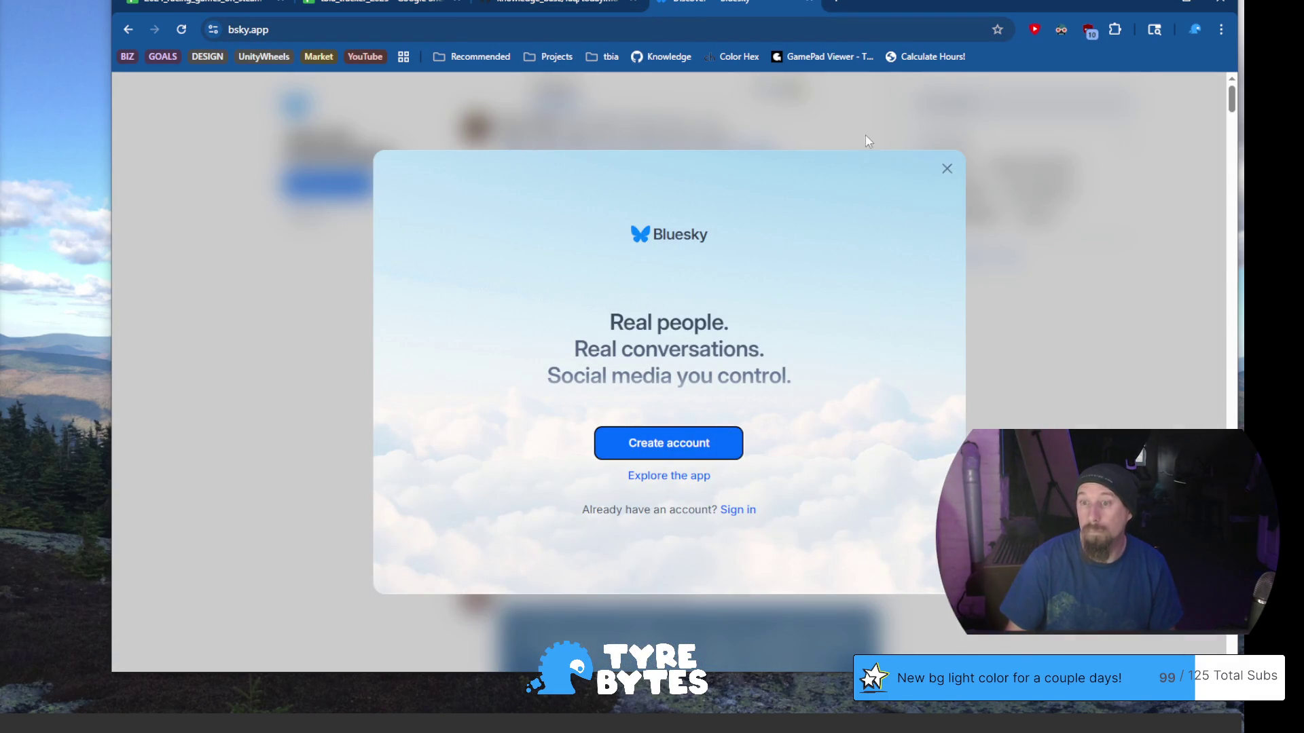
left_click(943, 170)
left_click(722, 29)
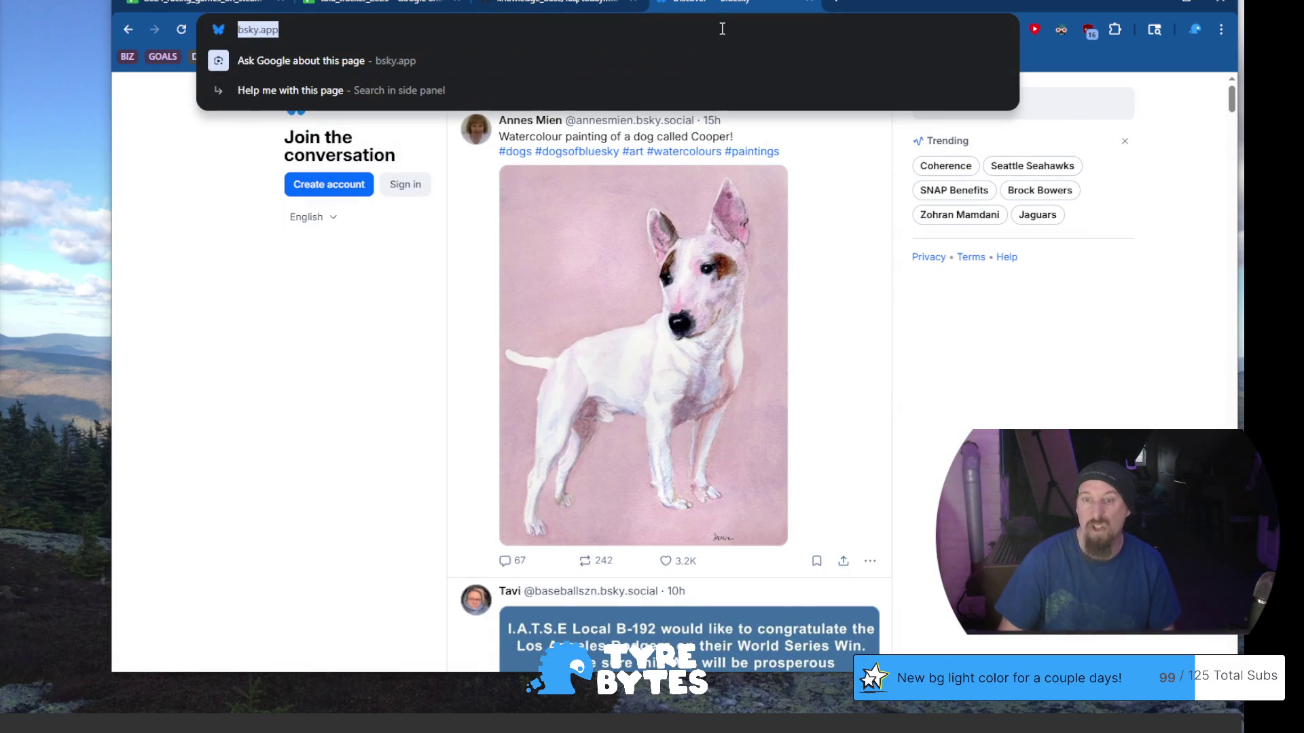
type("/tim")
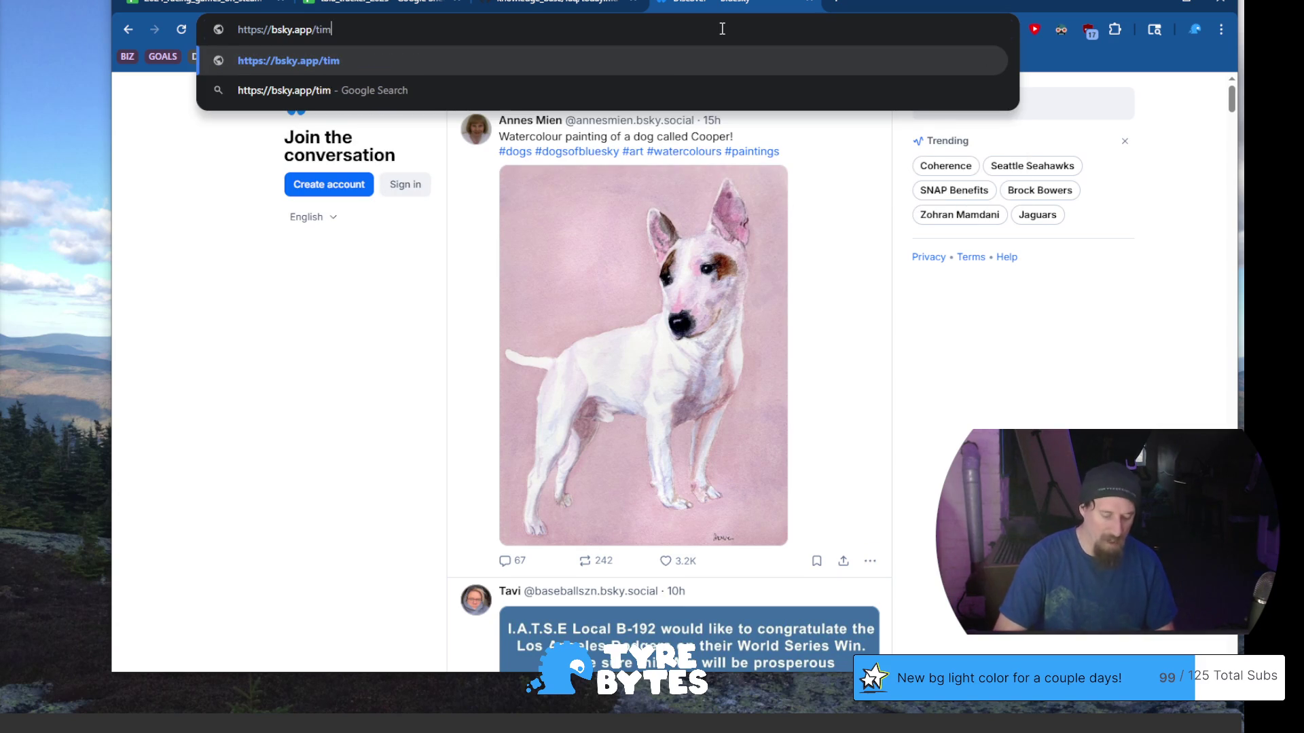
type("beaudet")
key("Return")
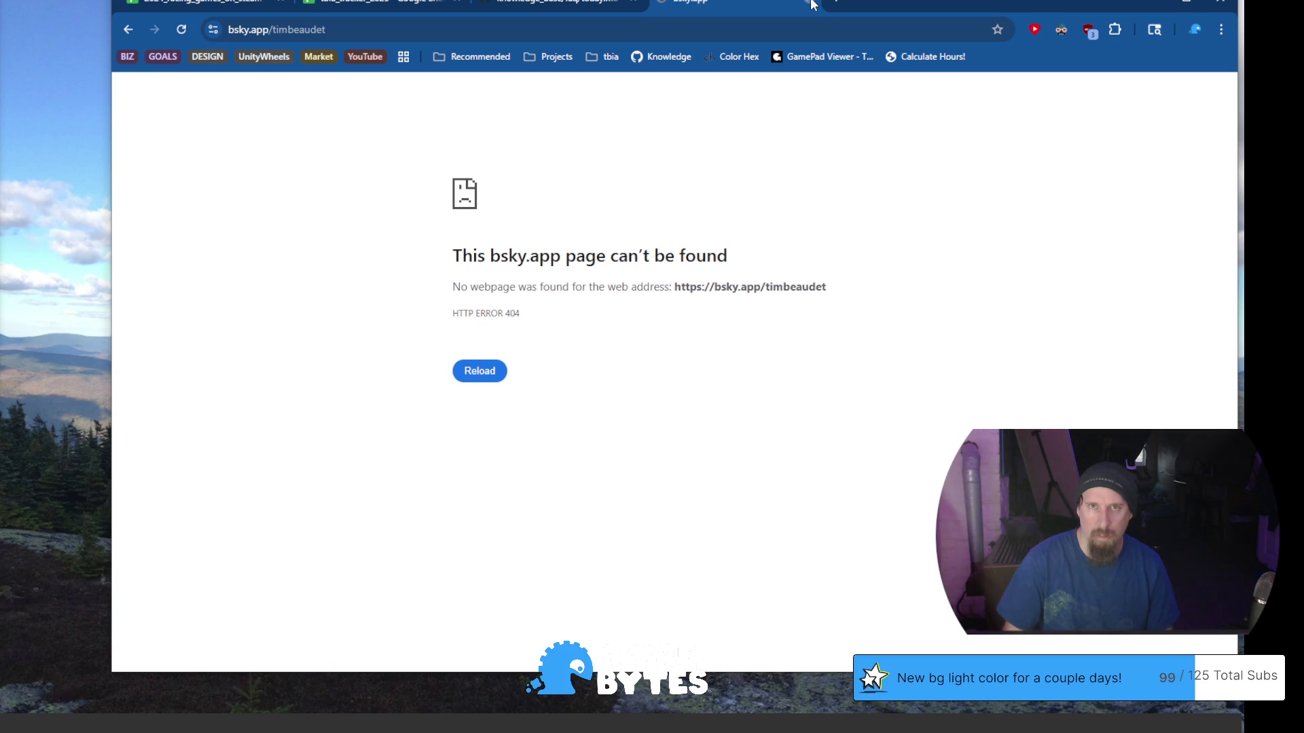
Close the not-found Bluesky page and return to the tbia_tracker_2025 spreadsheet
left_click(811, 2)
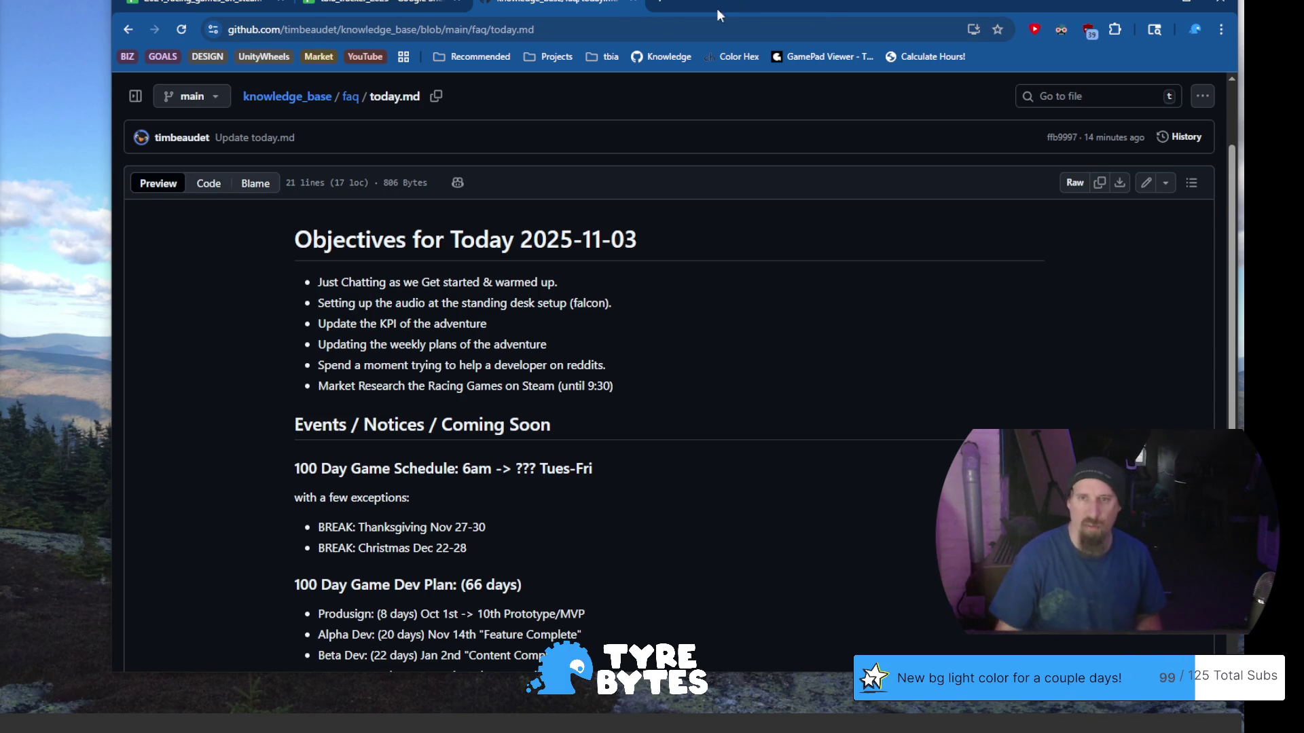
left_click(668, 3)
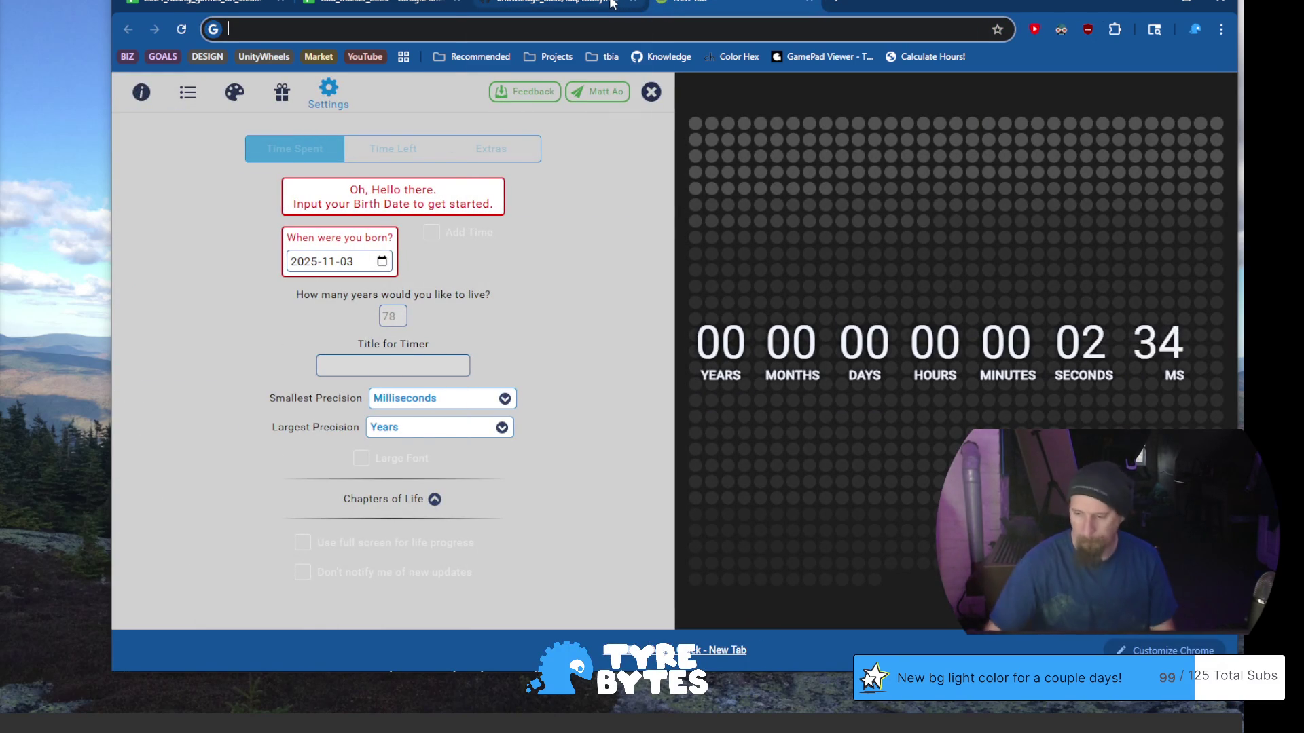
mouse_move(612, 3)
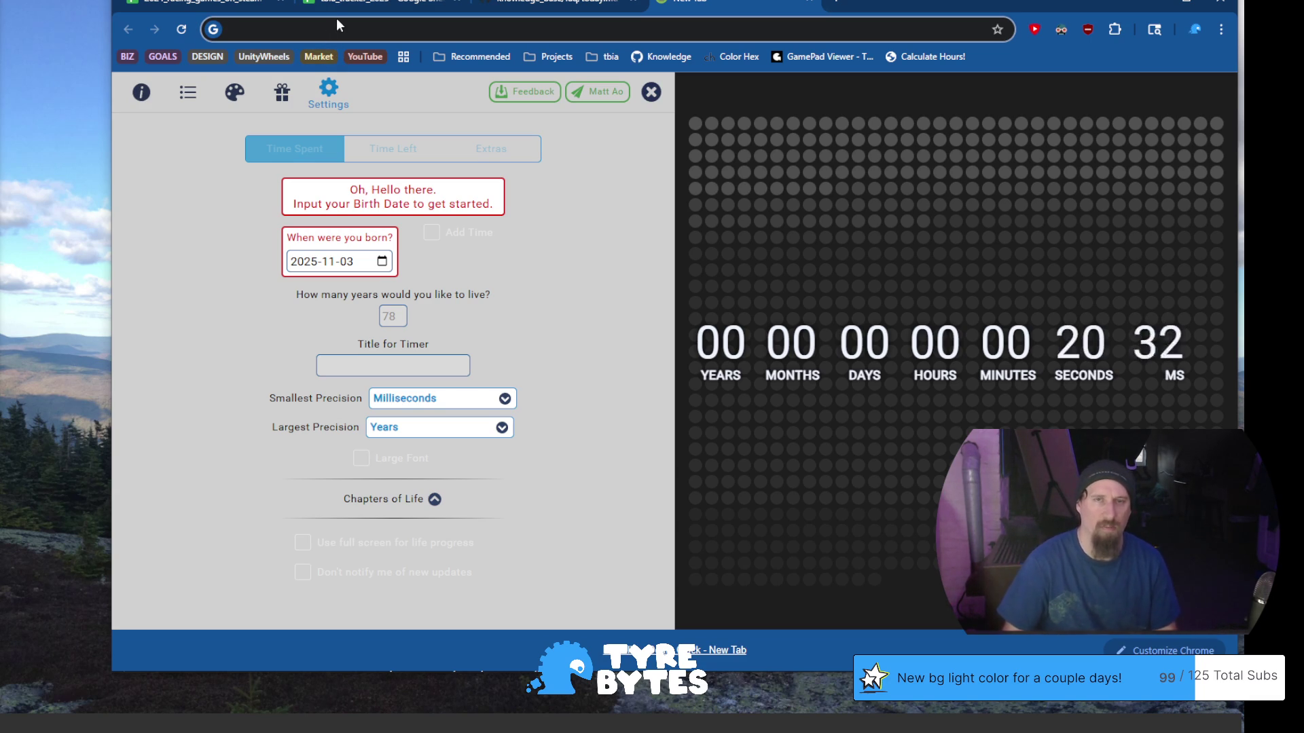
left_click(353, 6)
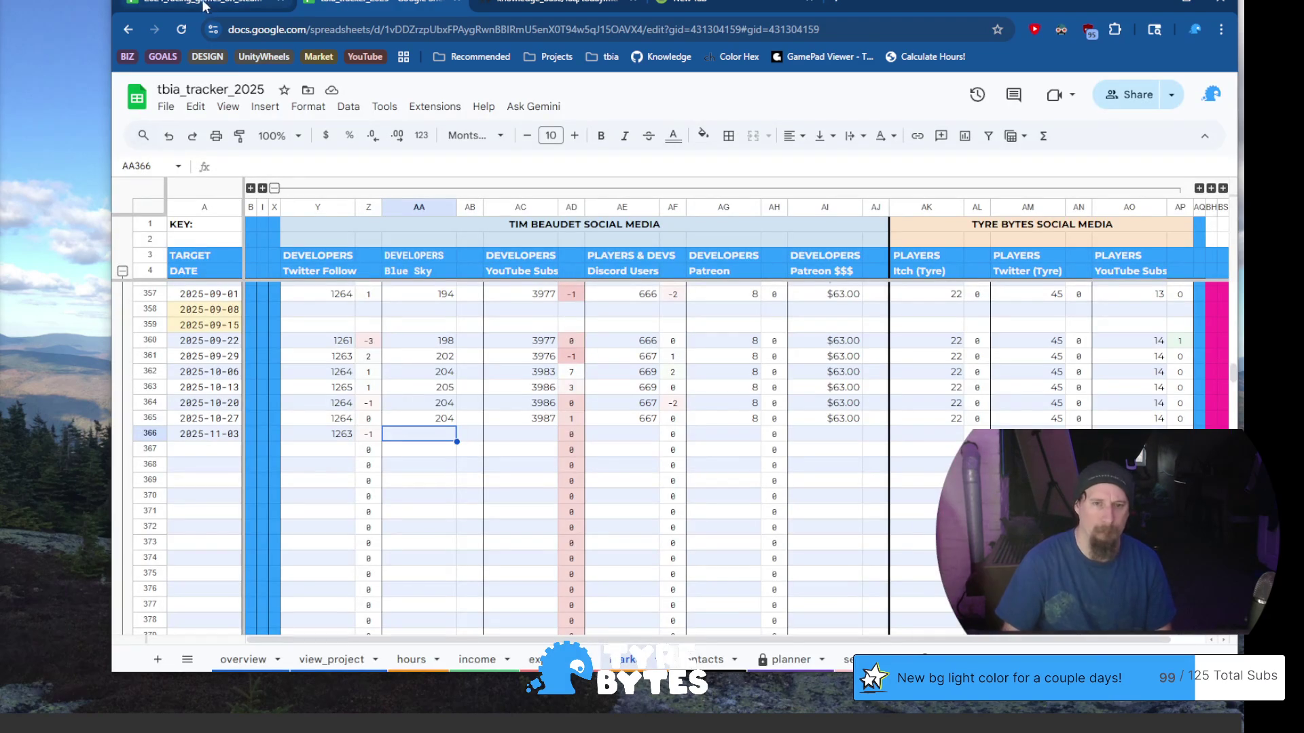
Enter 204 Bluesky followers in cell AA366
type("204")
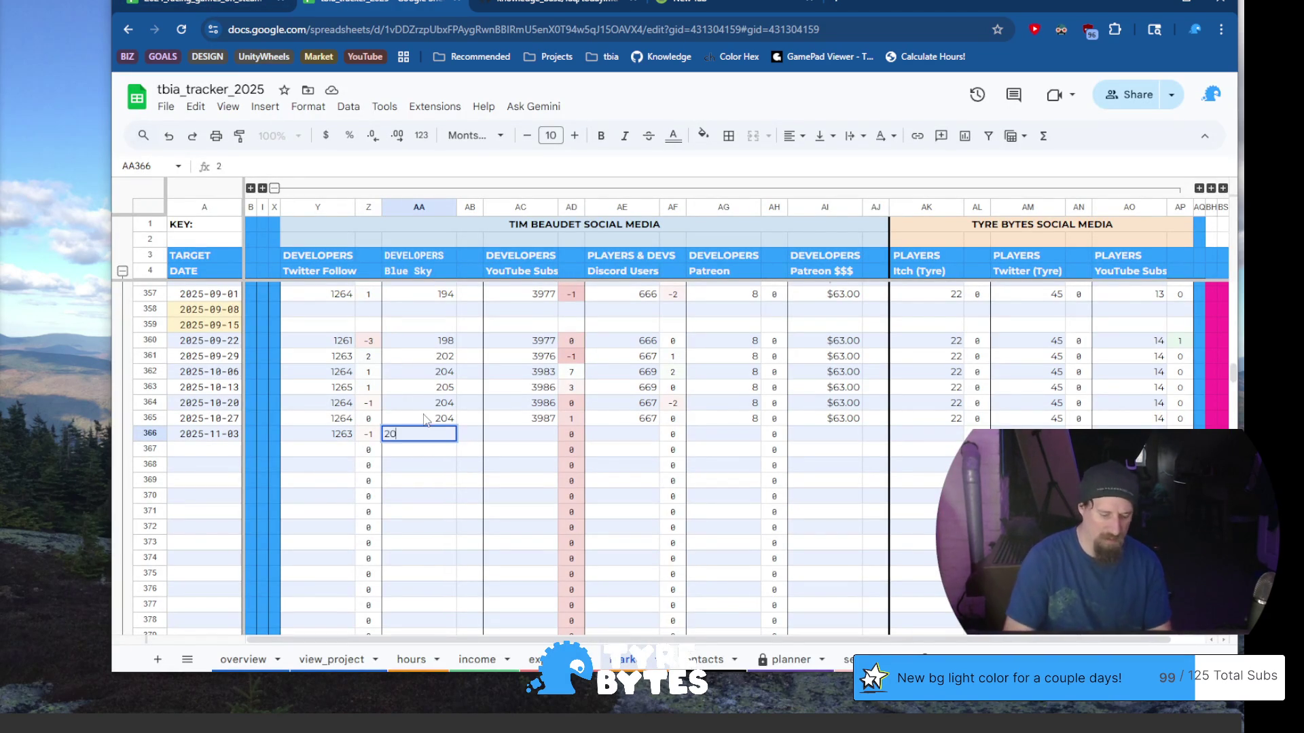
key("Tab")
key("Tab")
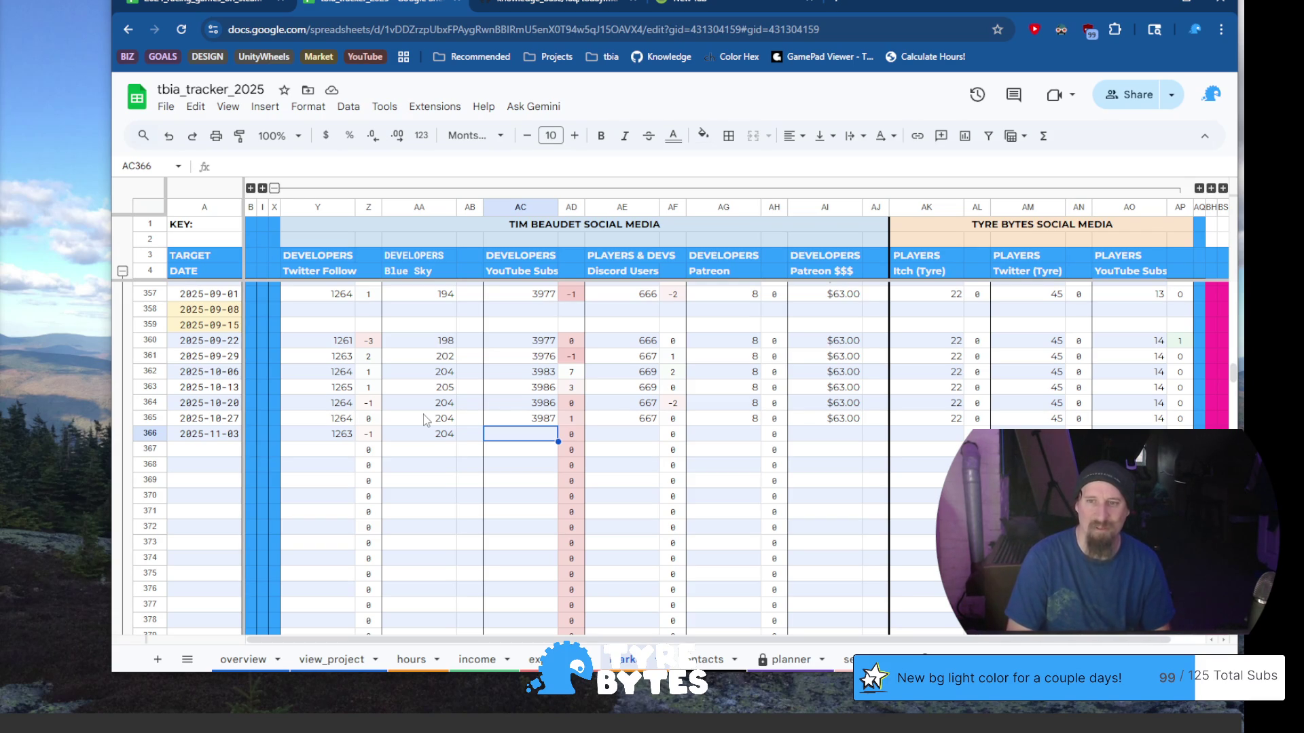
Open the YouTube Studio channel dashboard from the address-bar suggestions in a new tab
key("ctrl+t")
type("you")
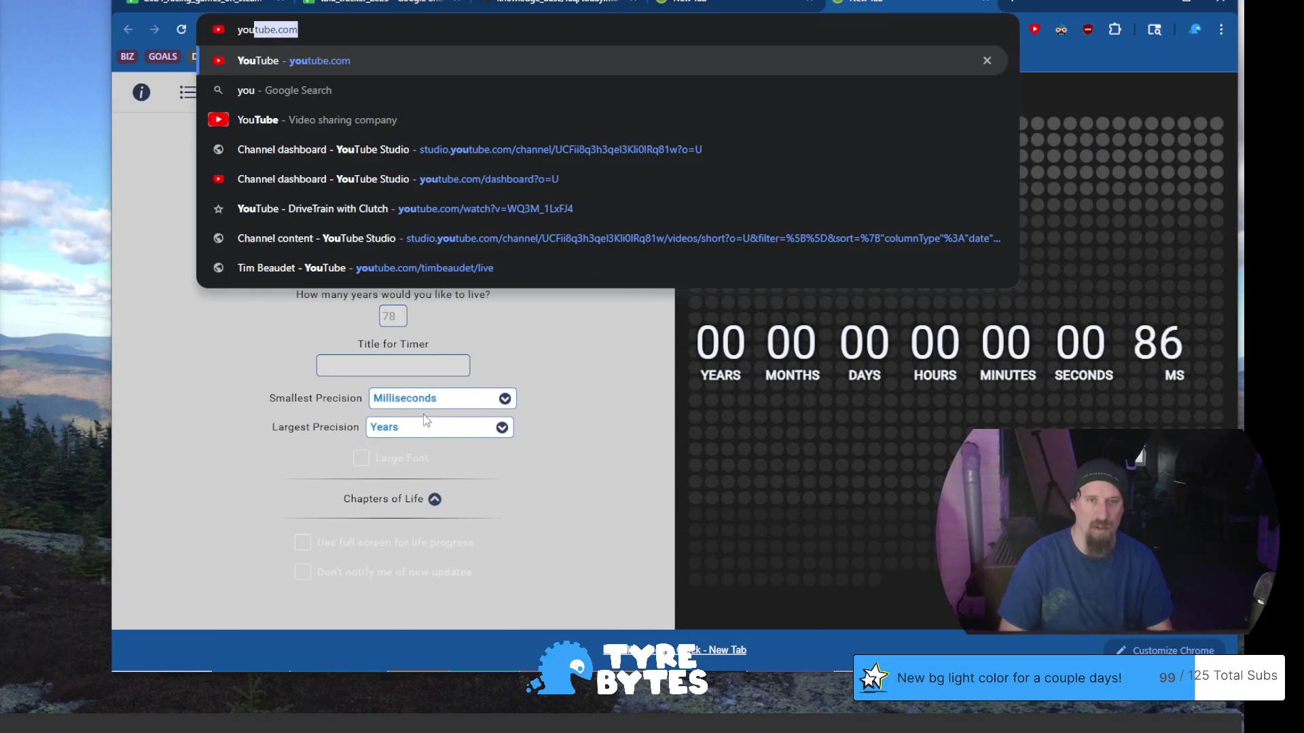
key("BackSpace")
key("Up")
key("Down")
key("Down")
key("Down")
key("Return")
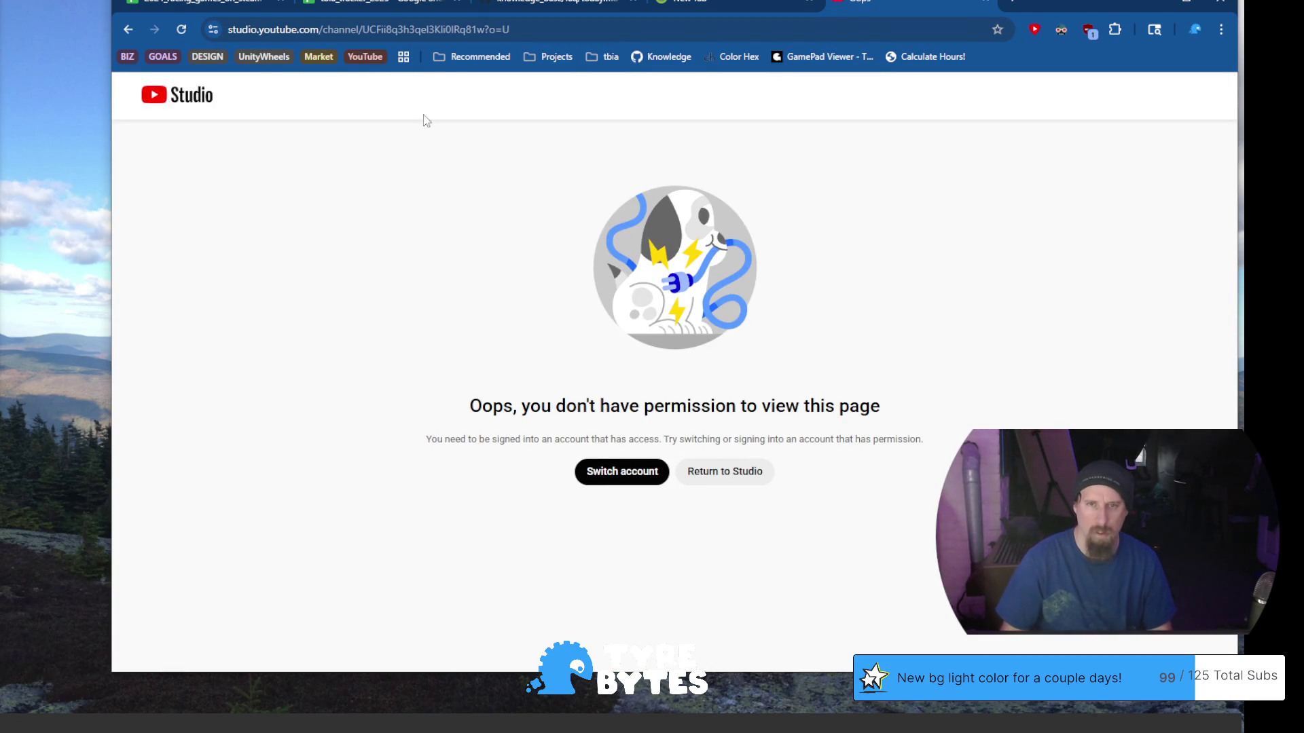
Search 'dashboard youtube', skip channel creation, and read 3,990 subscribers in the signed-in Studio window
left_click(462, 34)
type("das")
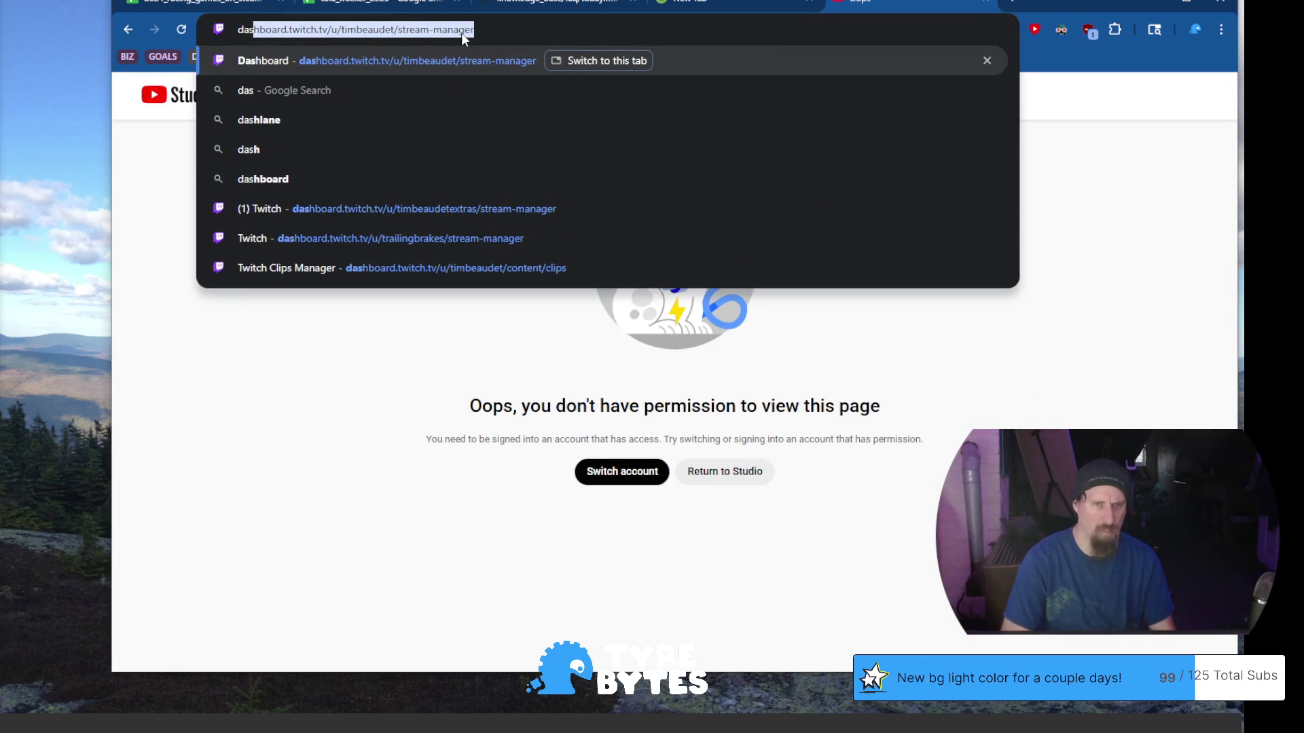
type("hboar")
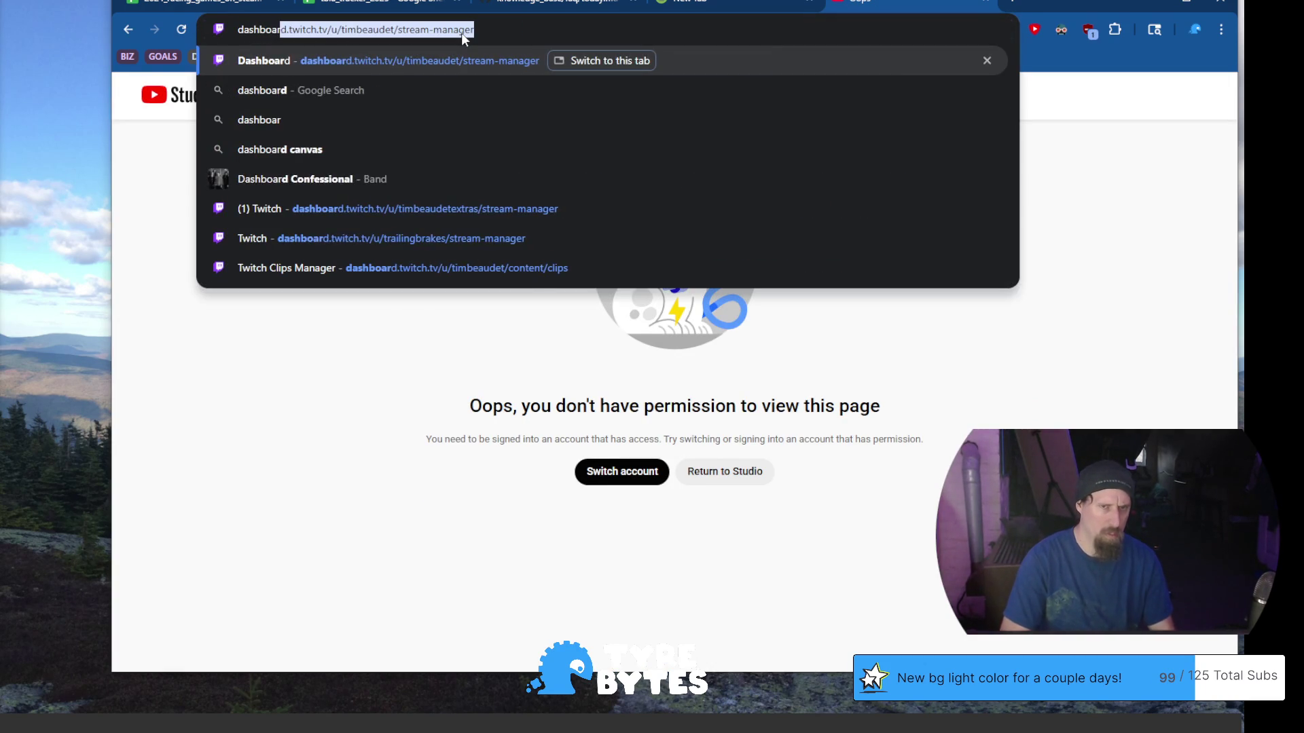
type("d youtube")
key("Return")
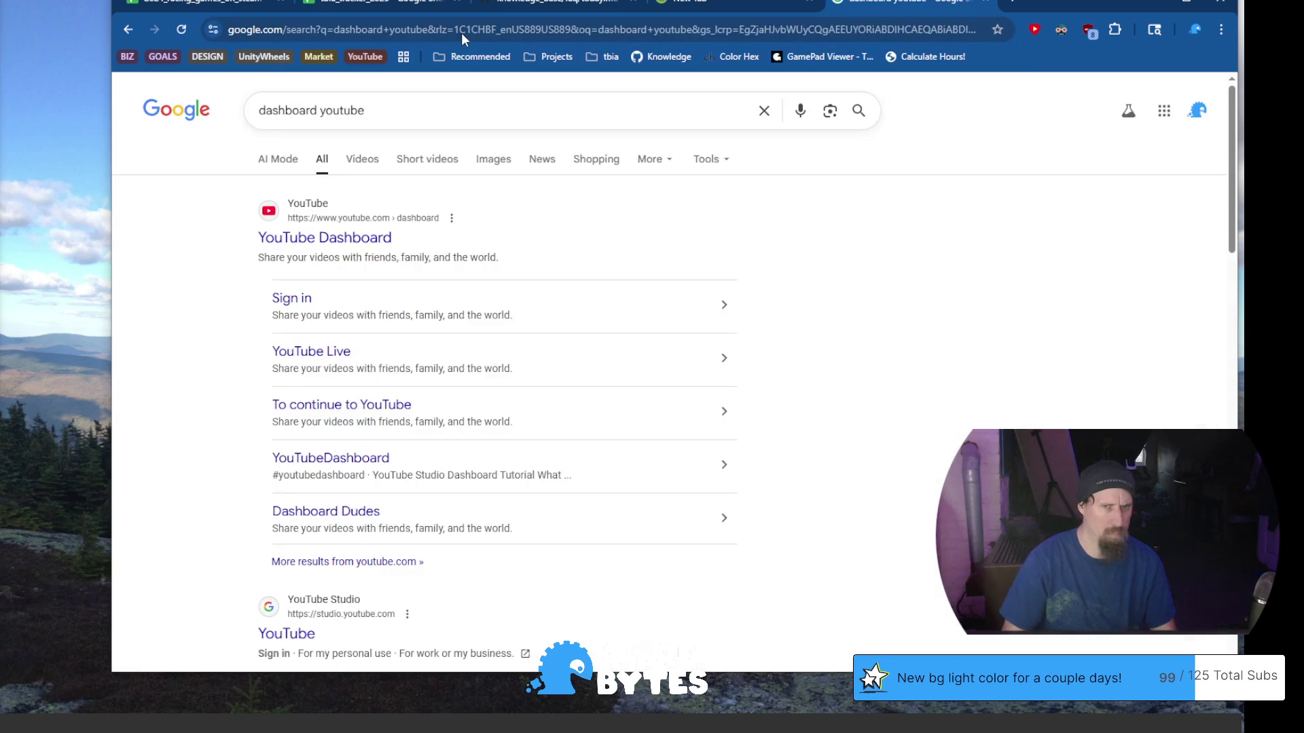
left_click(351, 244)
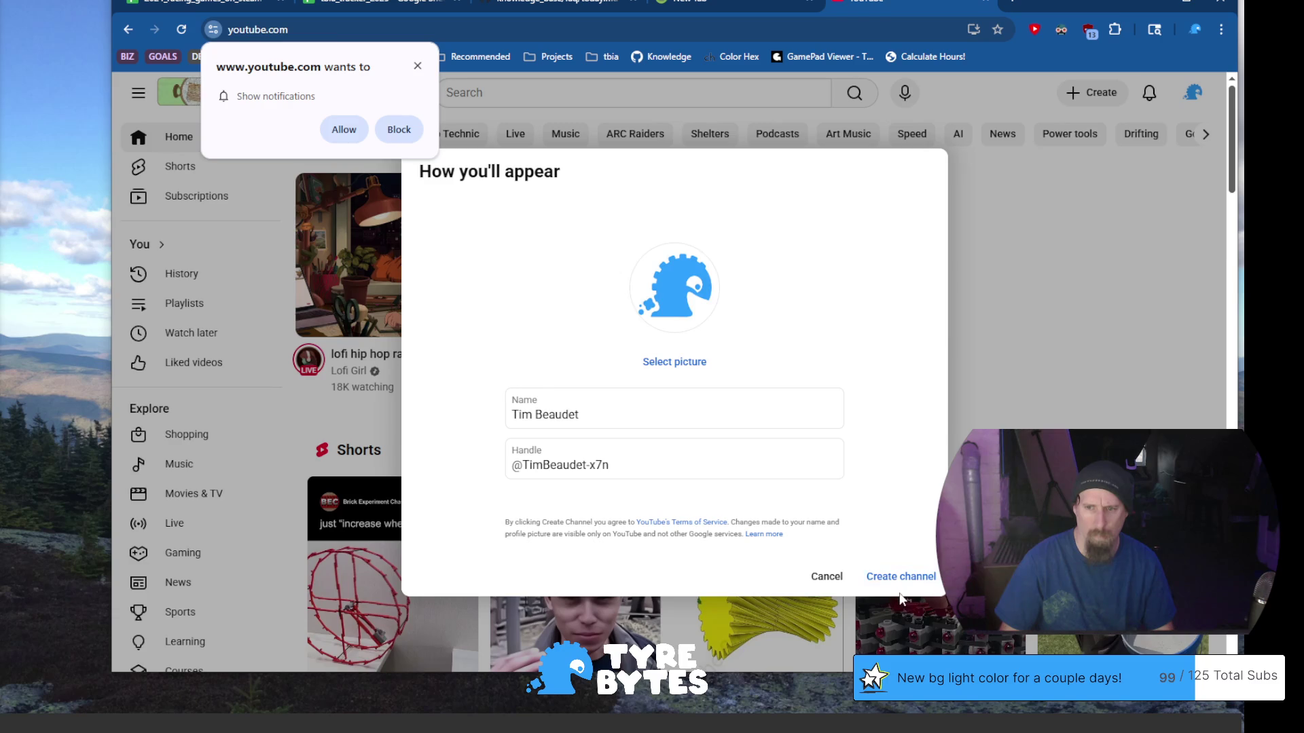
left_click(826, 577)
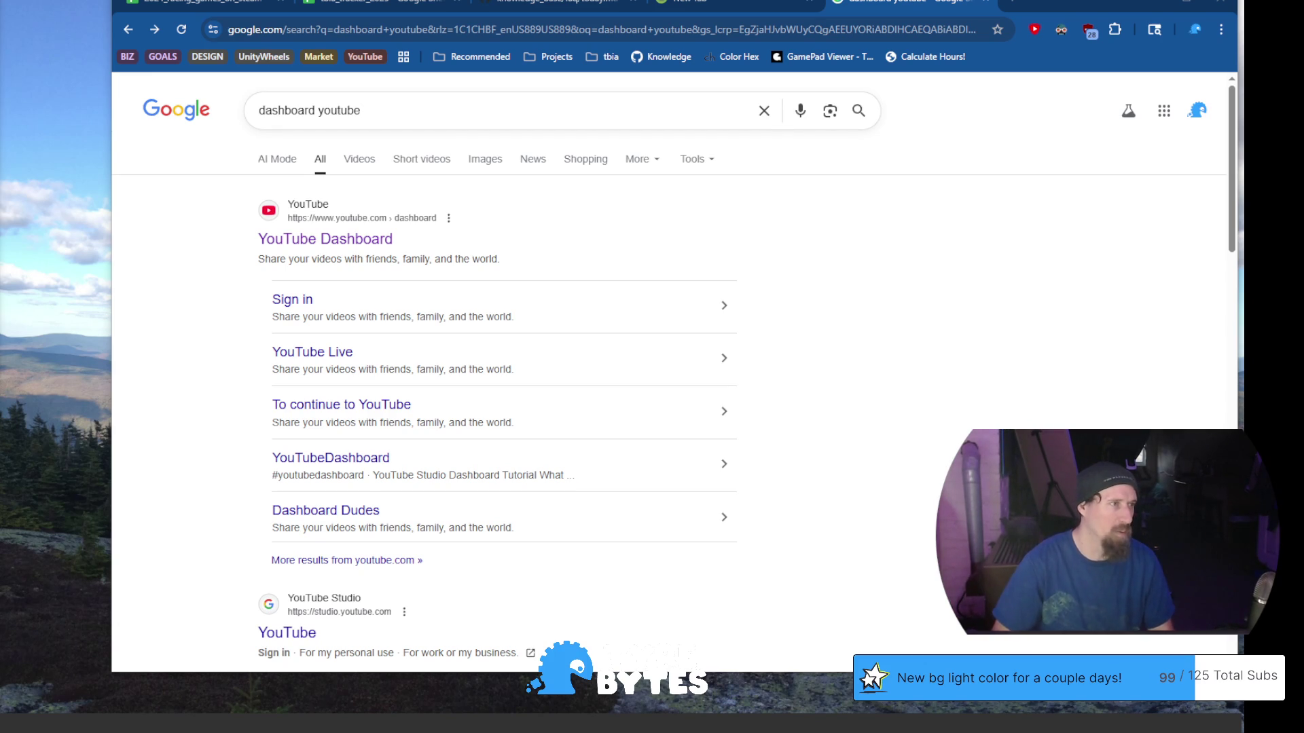
mouse_move(0, 116)
left_mouse_down()
mouse_move(422, 116)
mouse_move(849, 36)
mouse_move(882, 54)
mouse_move(914, 33)
left_mouse_up()
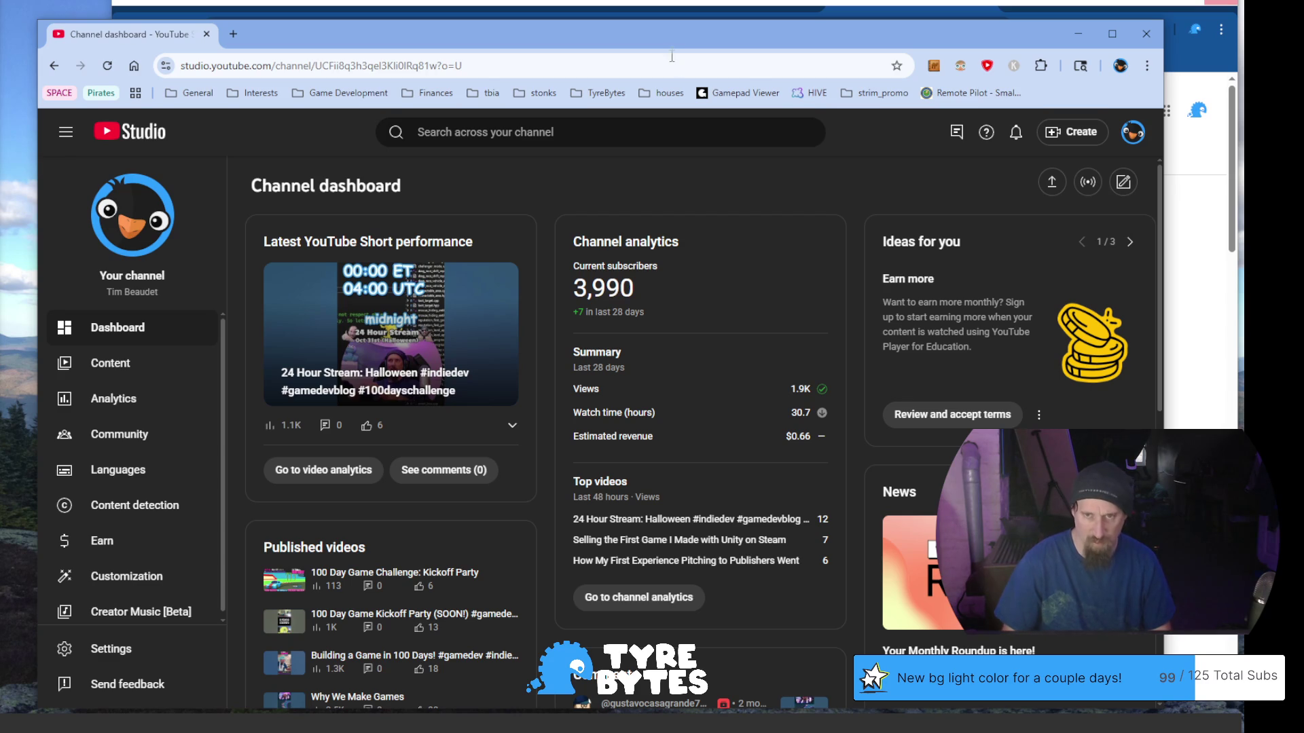
left_click(1146, 33)
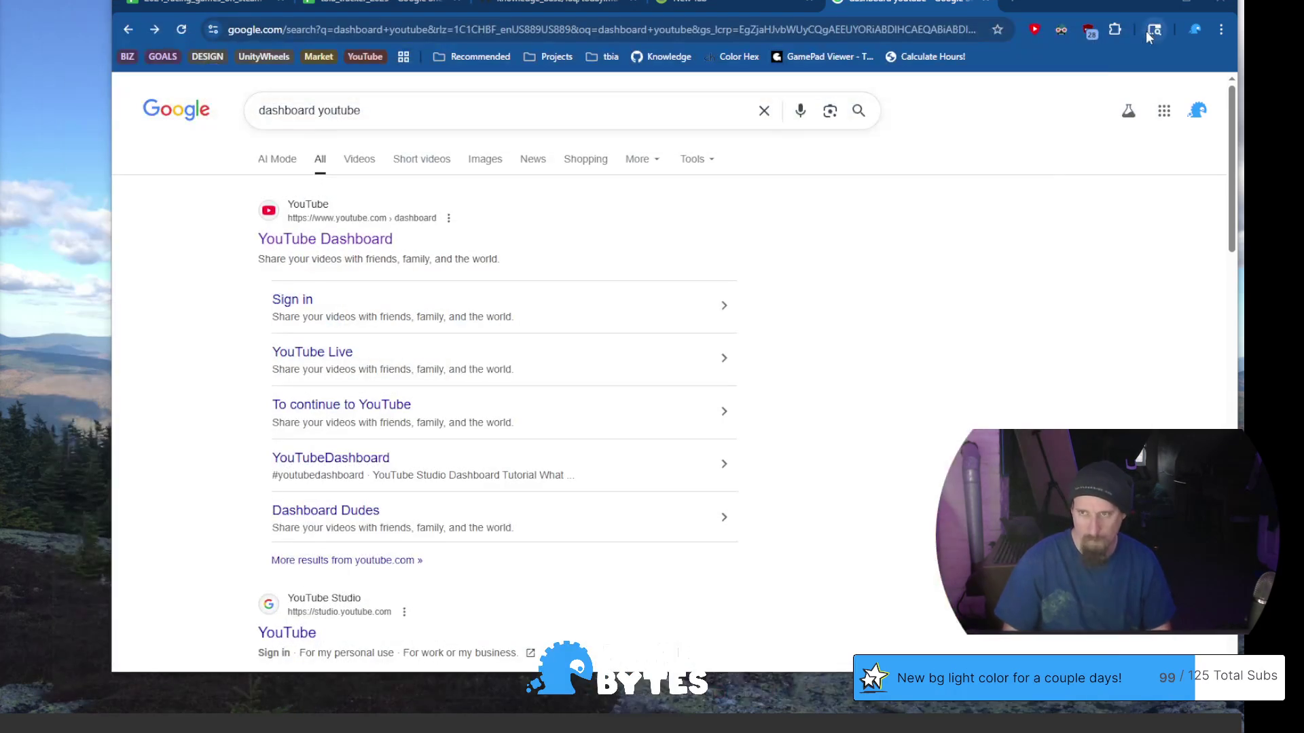
Close the search and timer tabs, then log 3990 YouTube subs and 667 Discord users
left_click(986, 3)
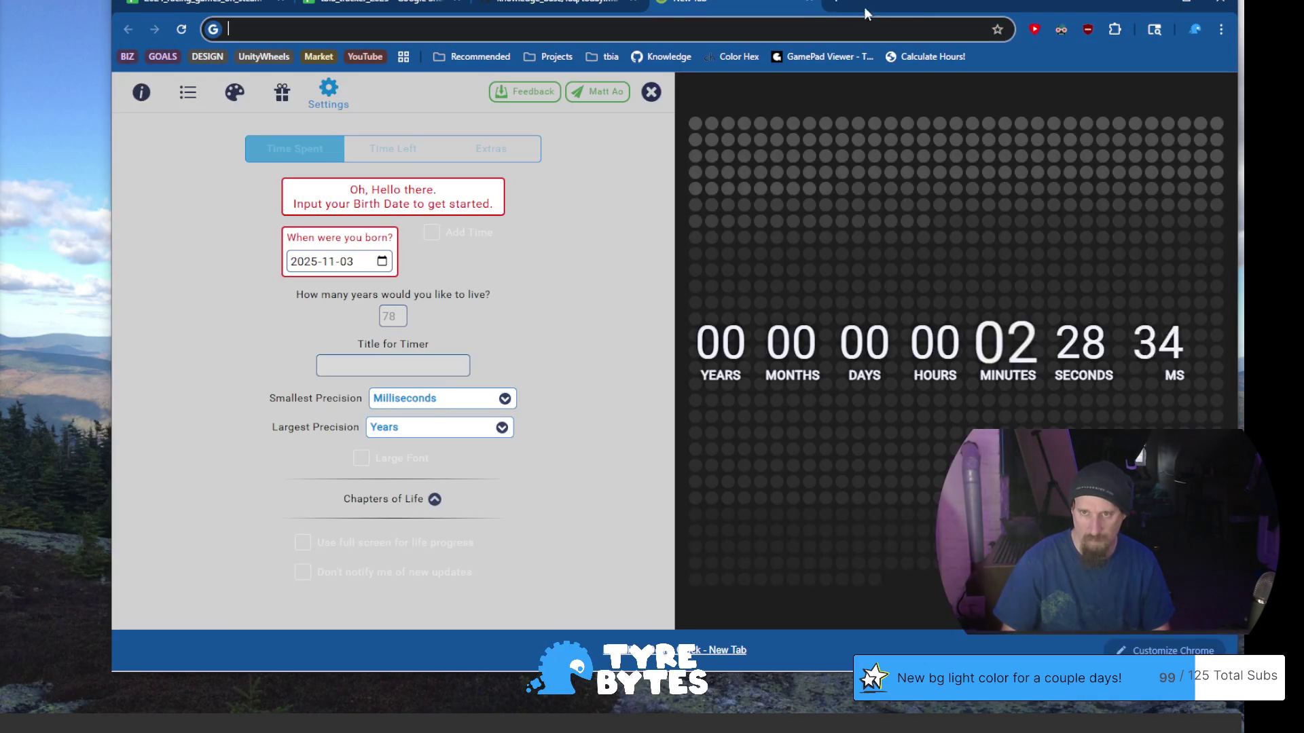
left_click(810, 3)
left_click(342, 3)
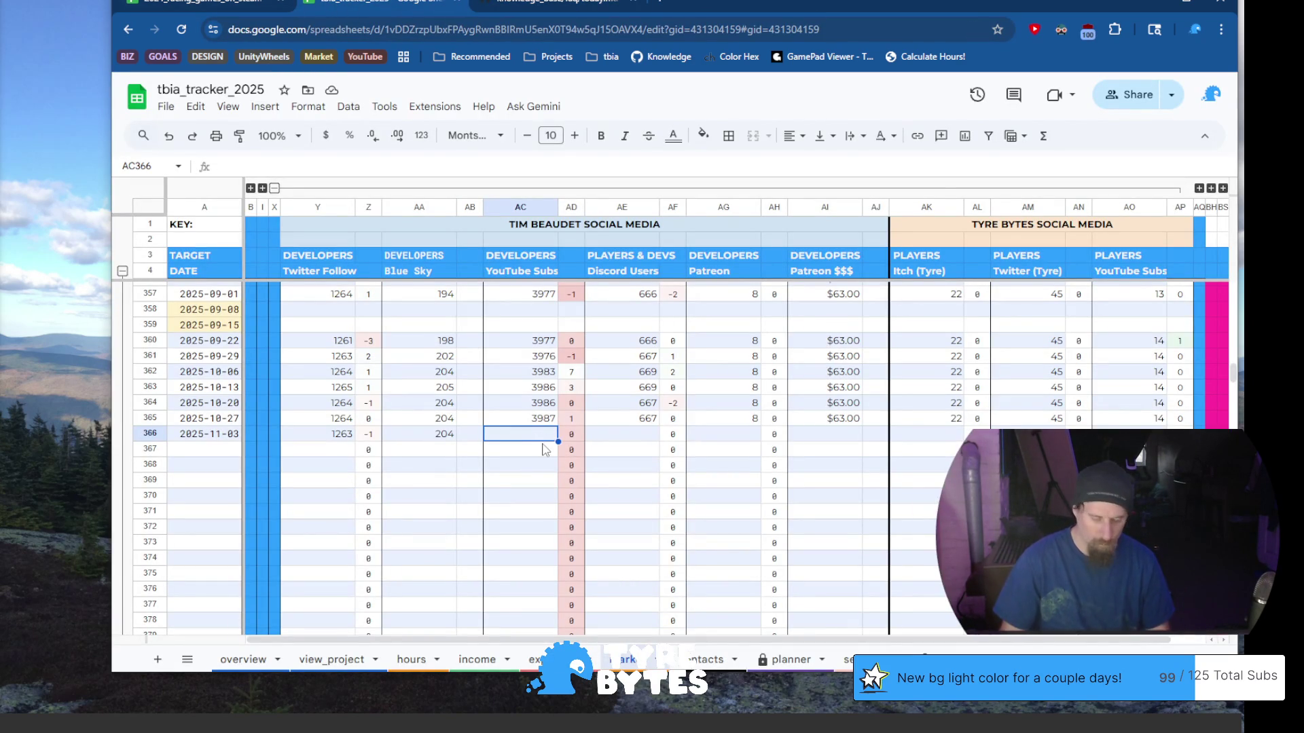
type("3990")
key("Tab")
key("Tab")
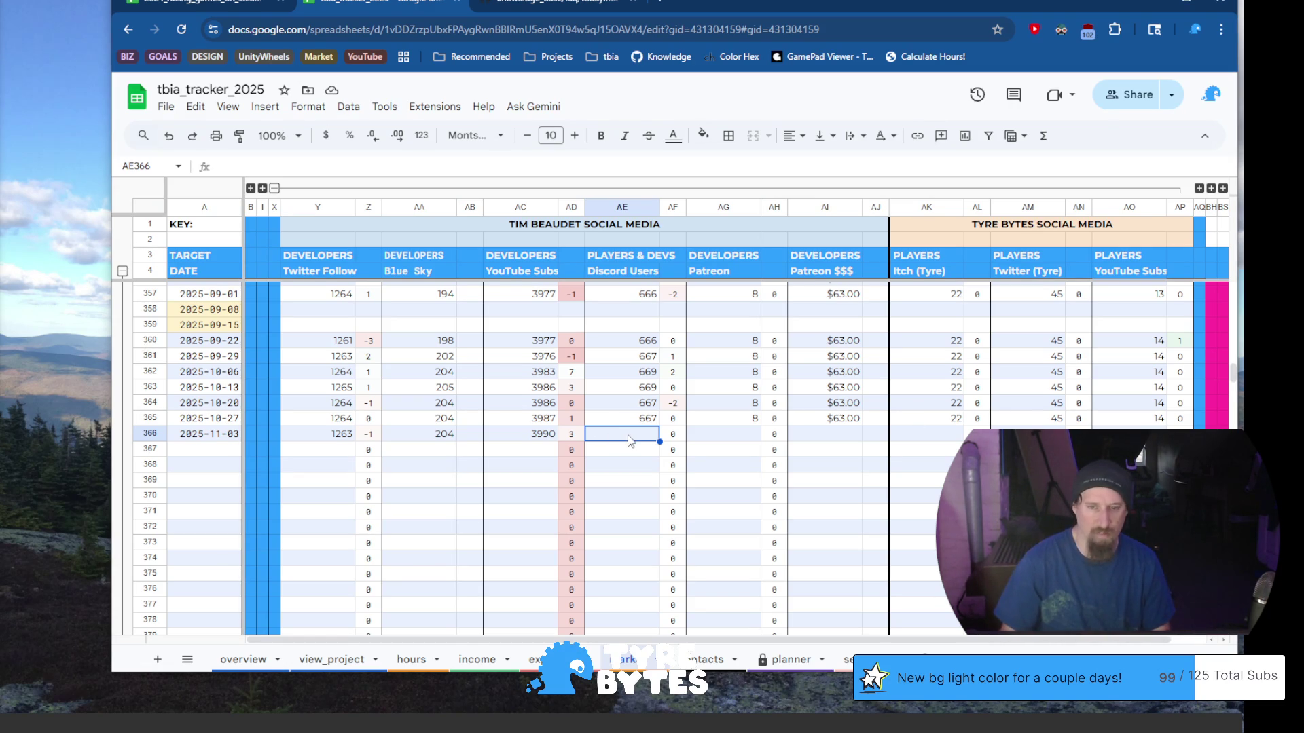
type("667")
key("Tab")
key("Tab")
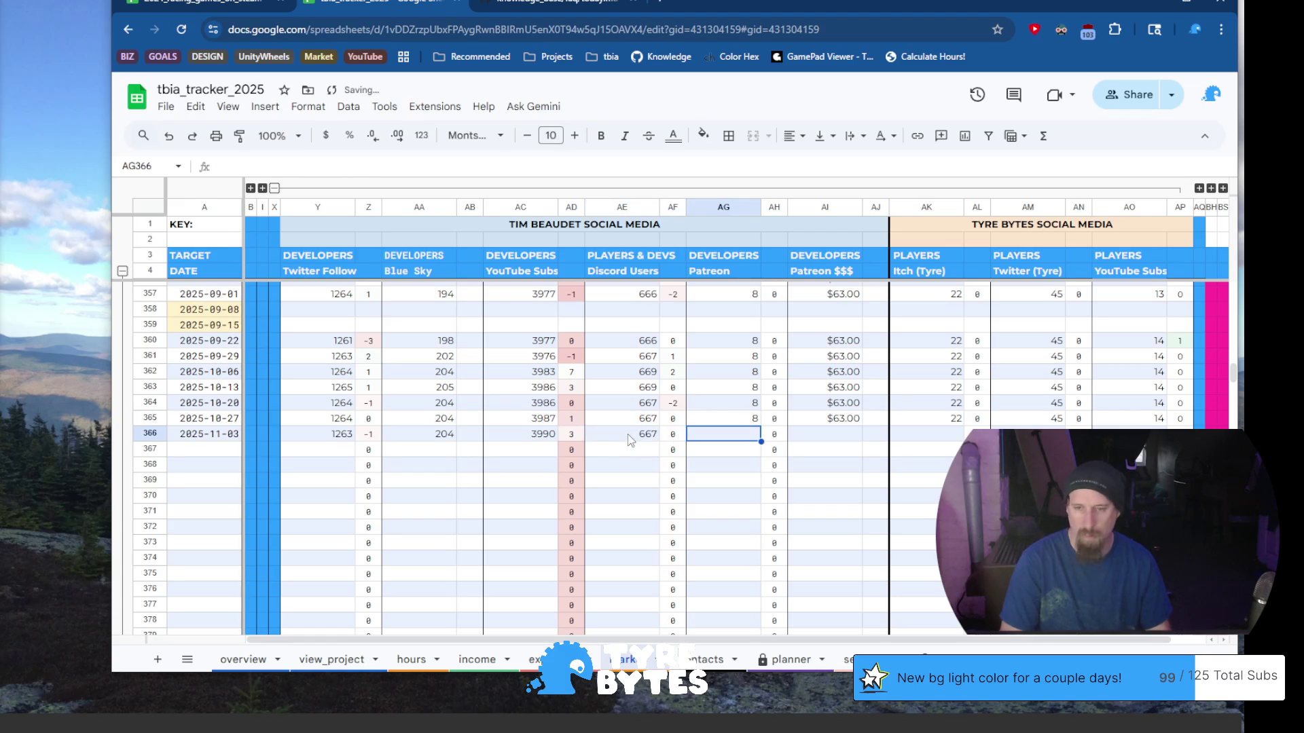
key("ctrl+t")
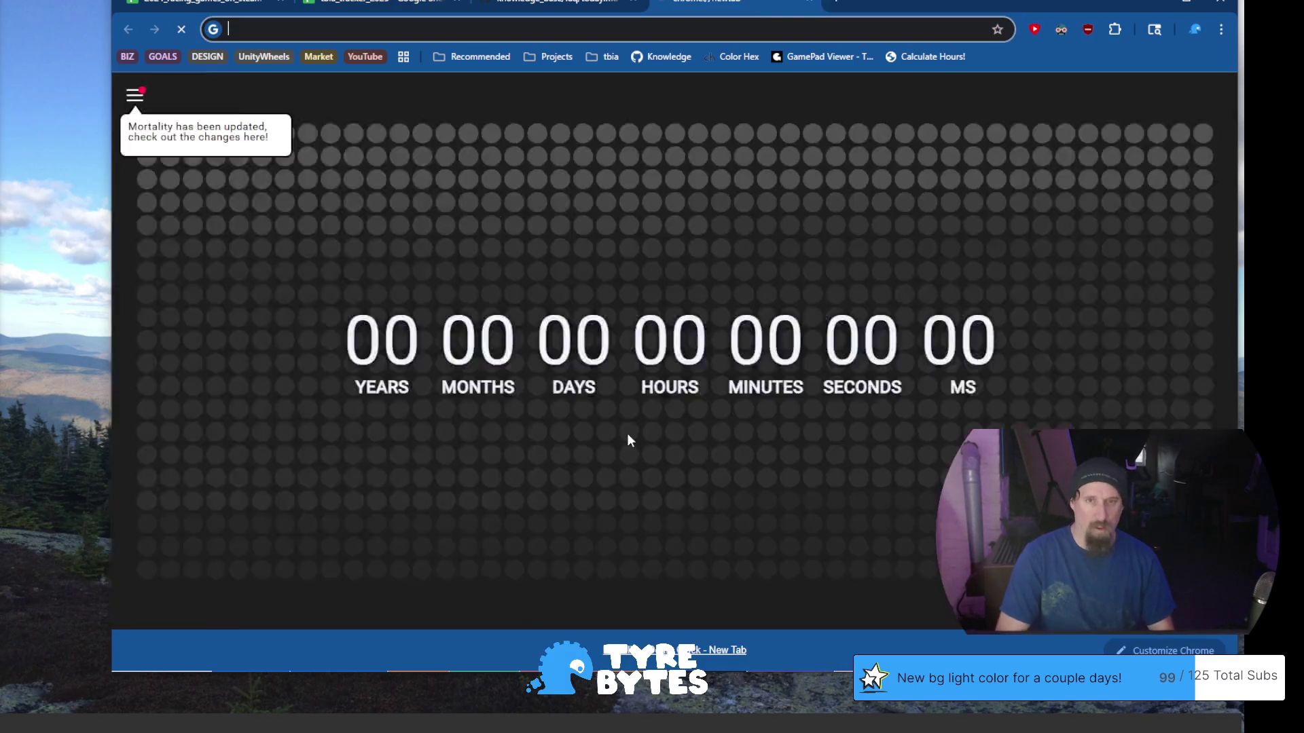
Check the Patreon creator page's $59.16/month earnings, then go to the Patreon log-in page
type("pat")
key("Return")
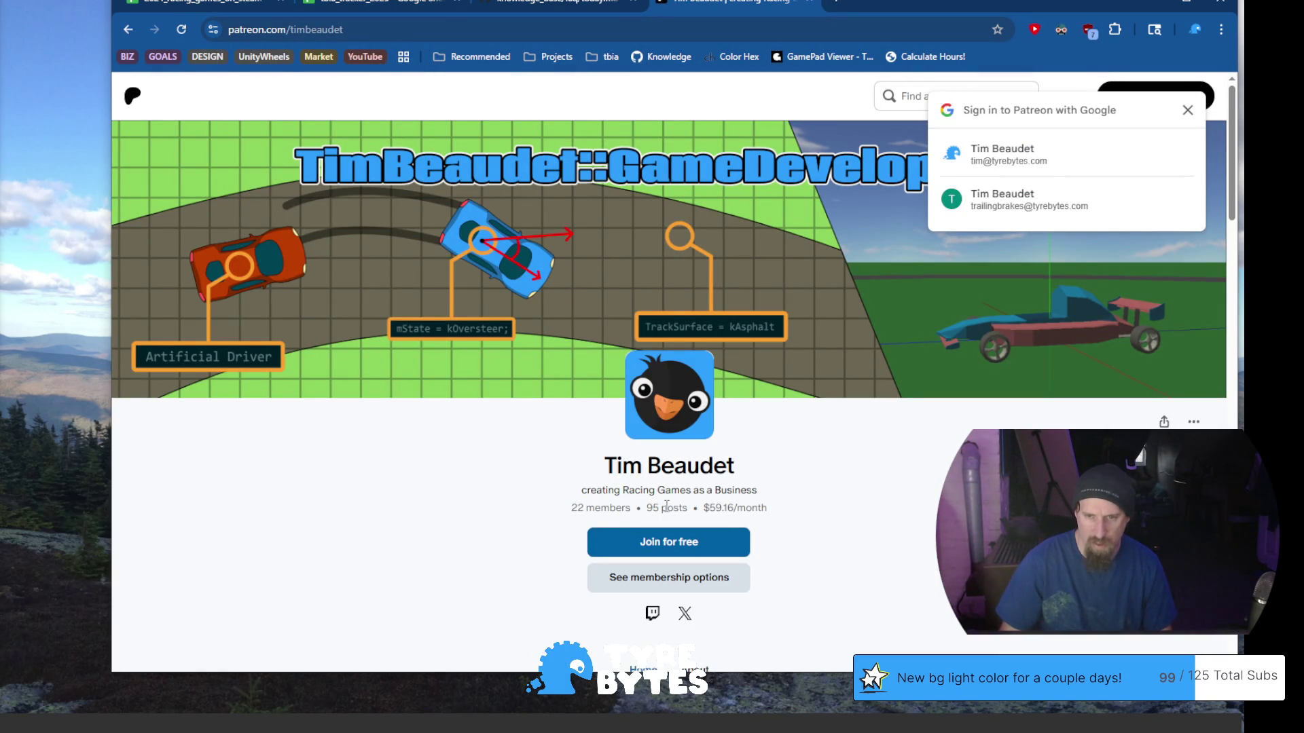
left_click_drag(709, 508, 734, 507)
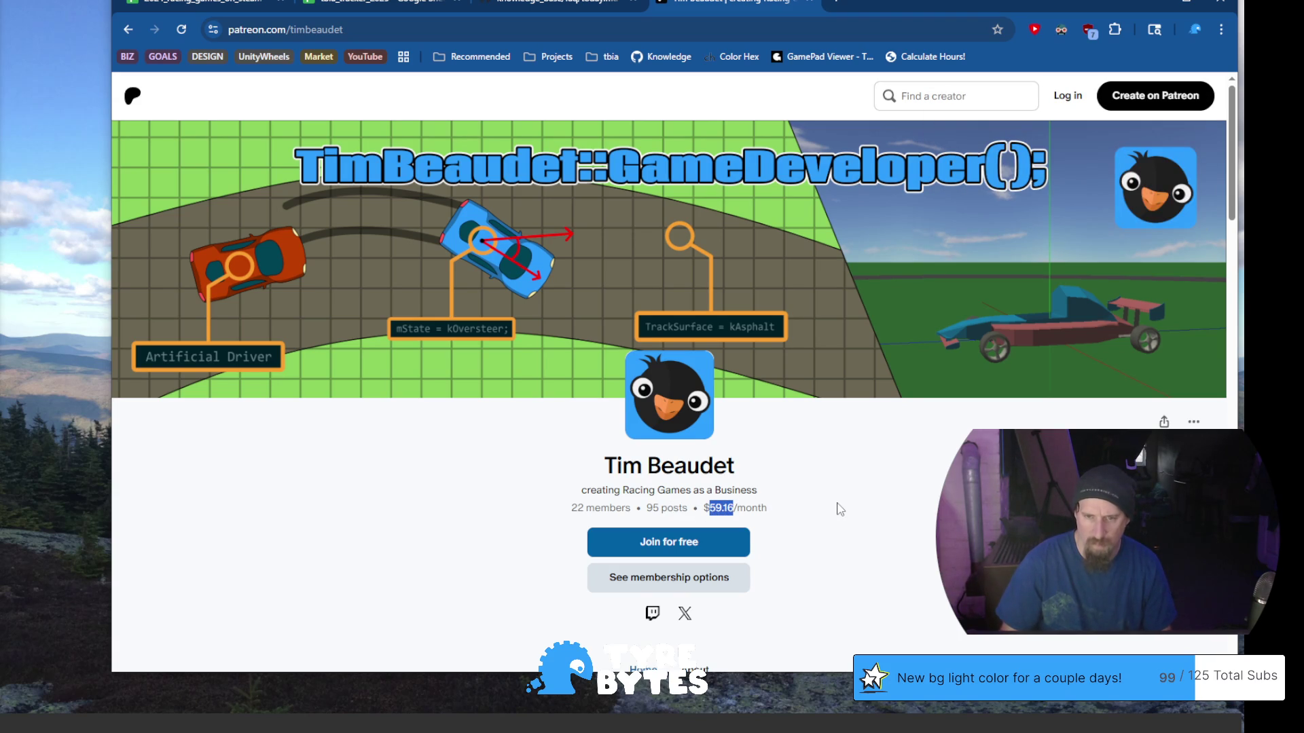
scroll(840, 510, "down", 6)
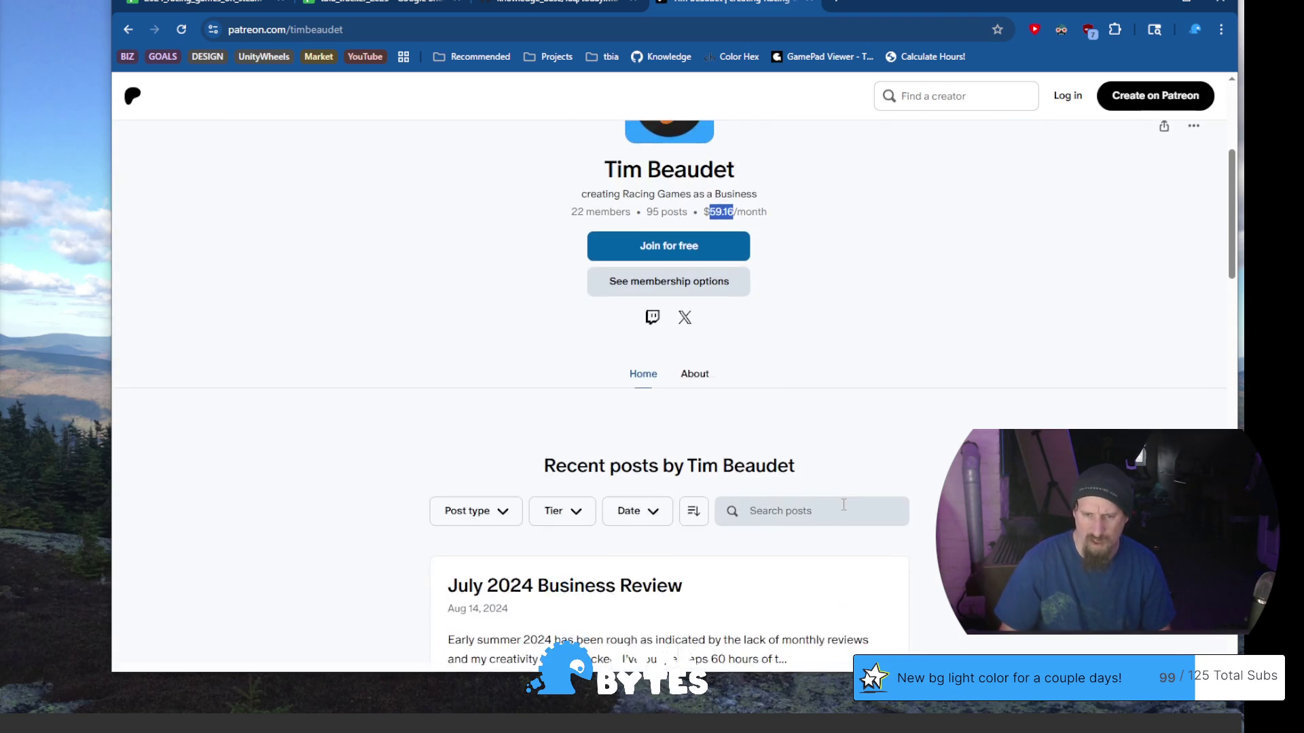
scroll(843, 511, "up", 3)
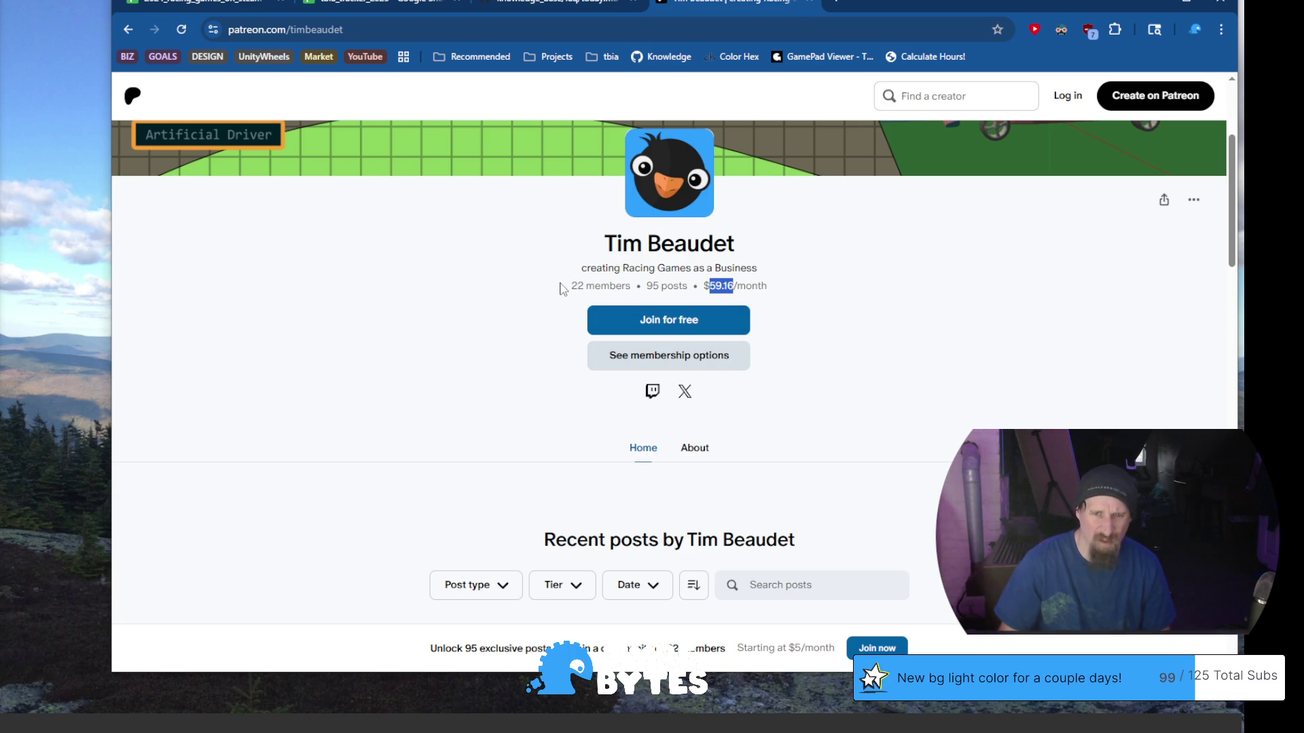
left_click(737, 279)
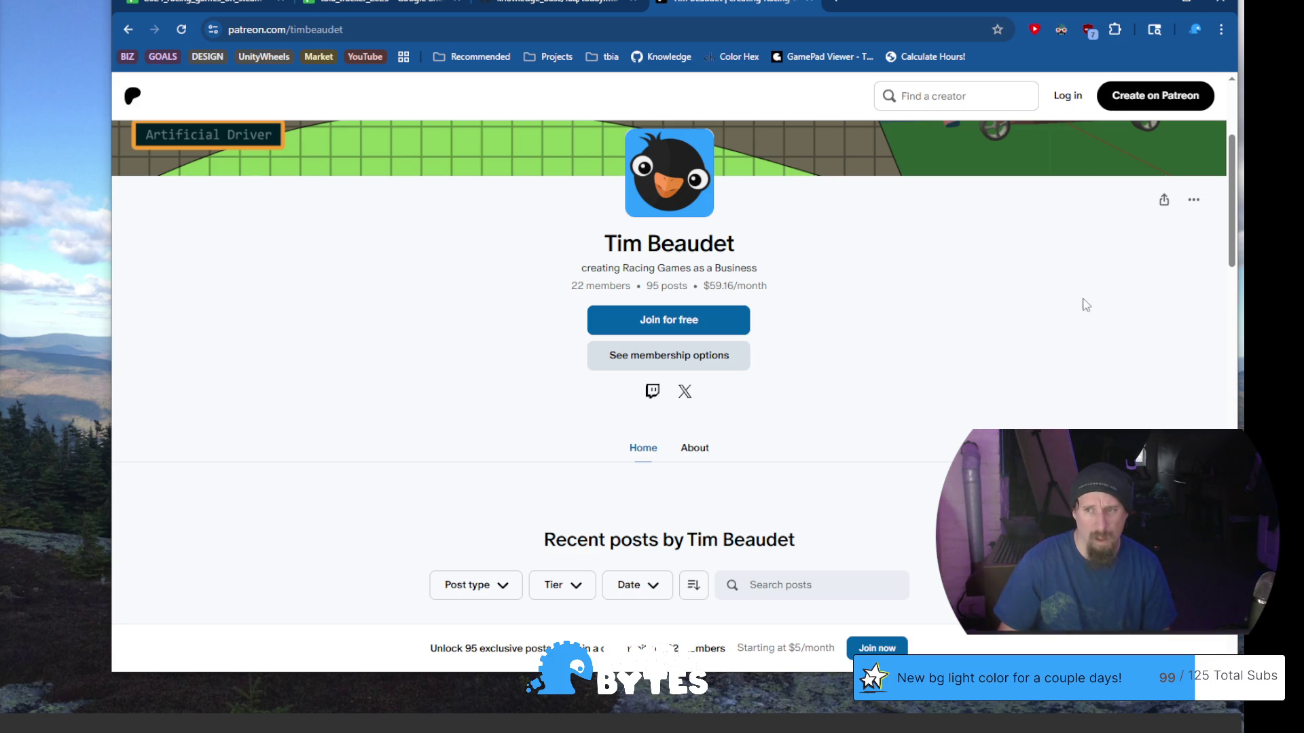
left_click(1068, 96)
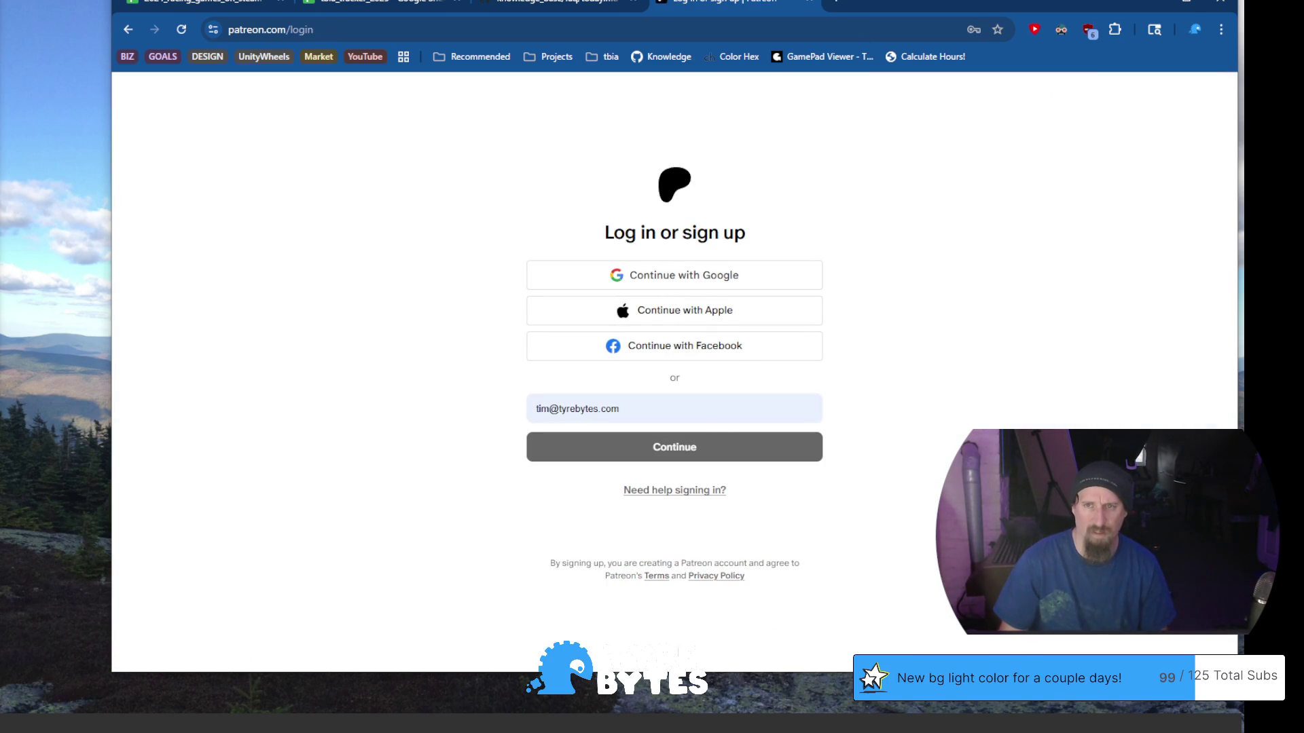
Drag the Patreon login tab into its own window off the left screen edge
left_click_drag(724, 6, 0, 180)
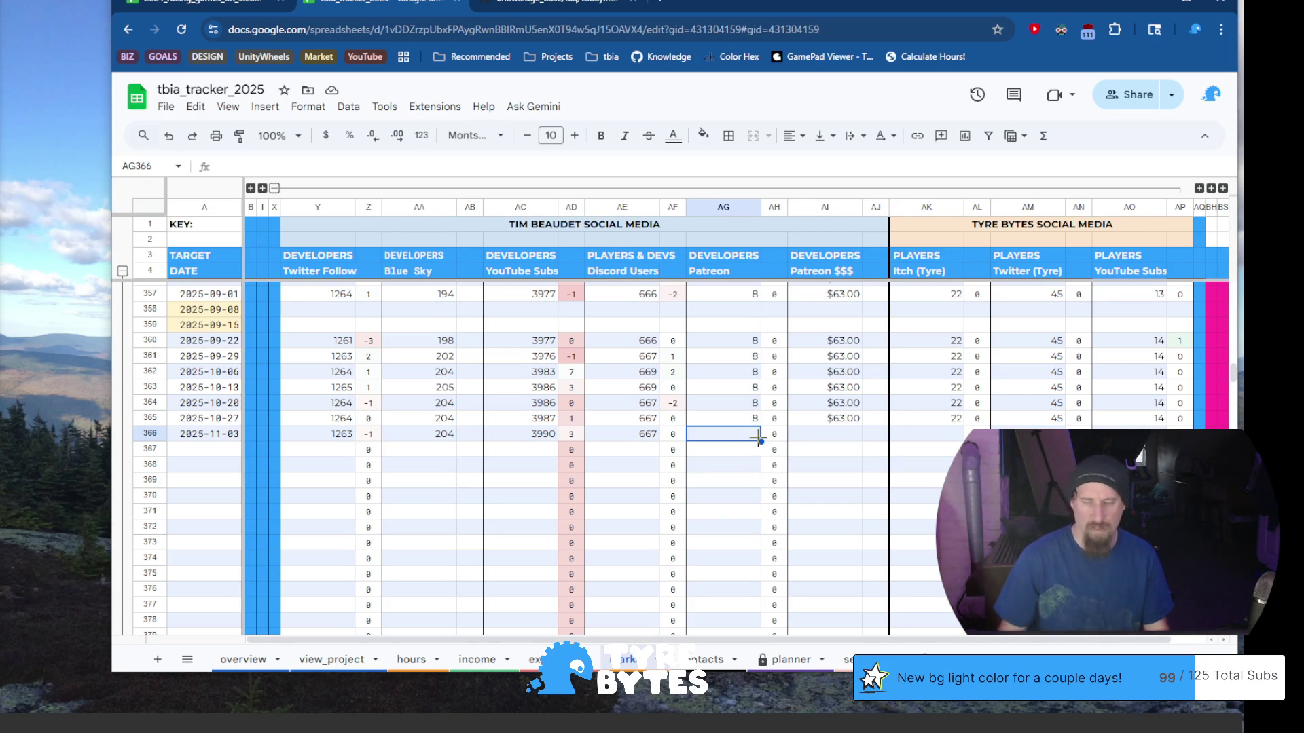
Log 7 Patreon patrons and $59.00 Patreon earnings in the 2025-11-03 row
type("7")
key("Tab")
key("Tab")
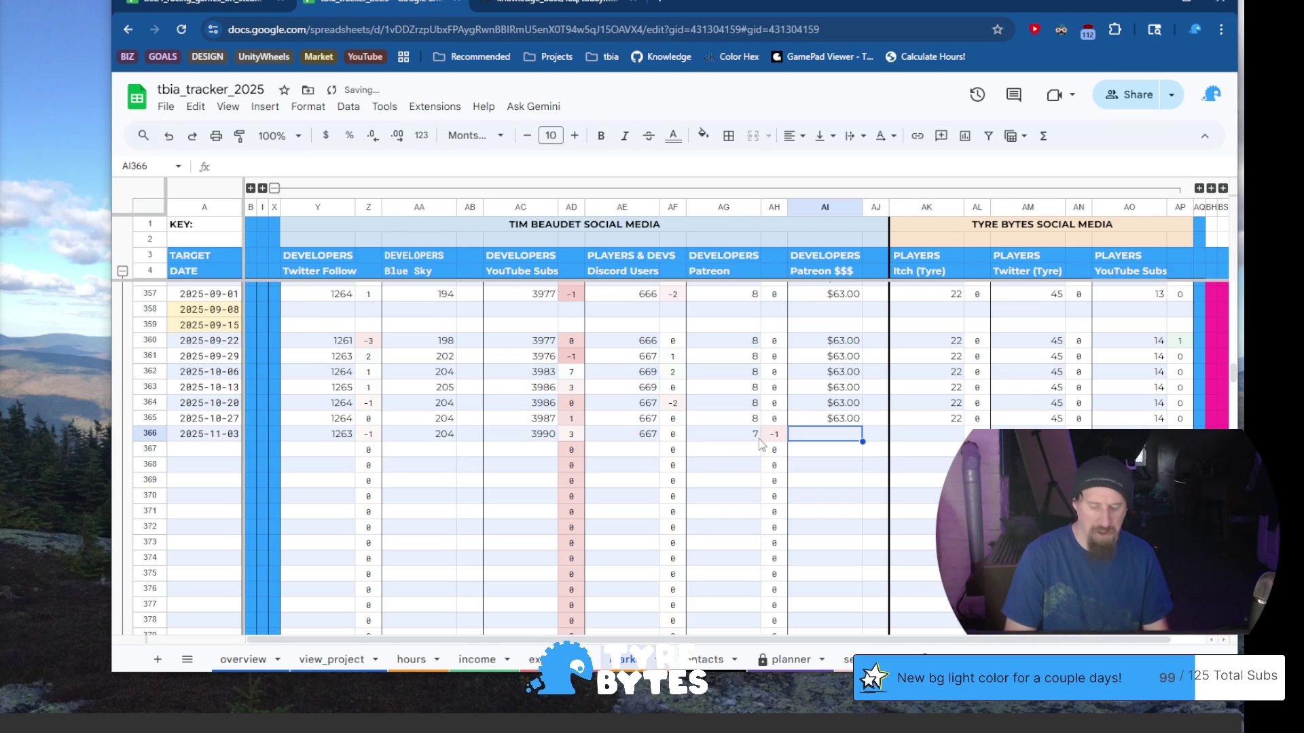
type("59")
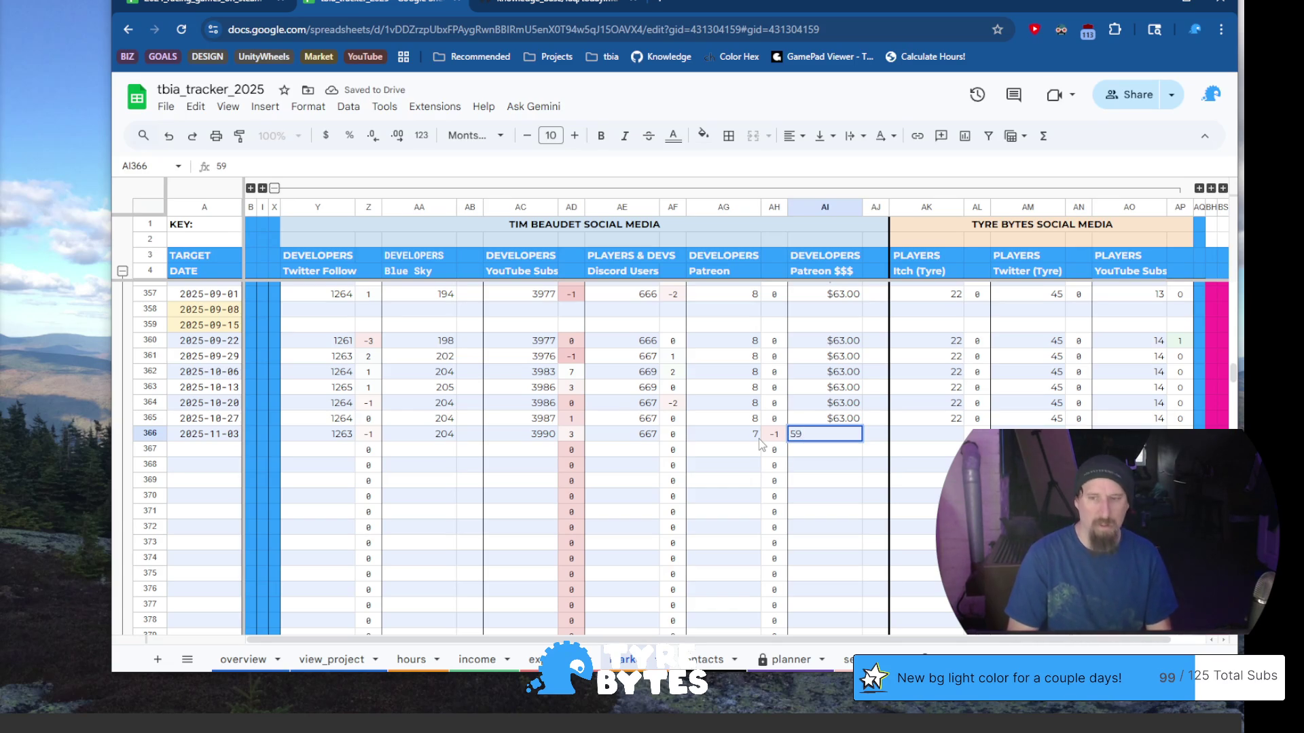
type(".")
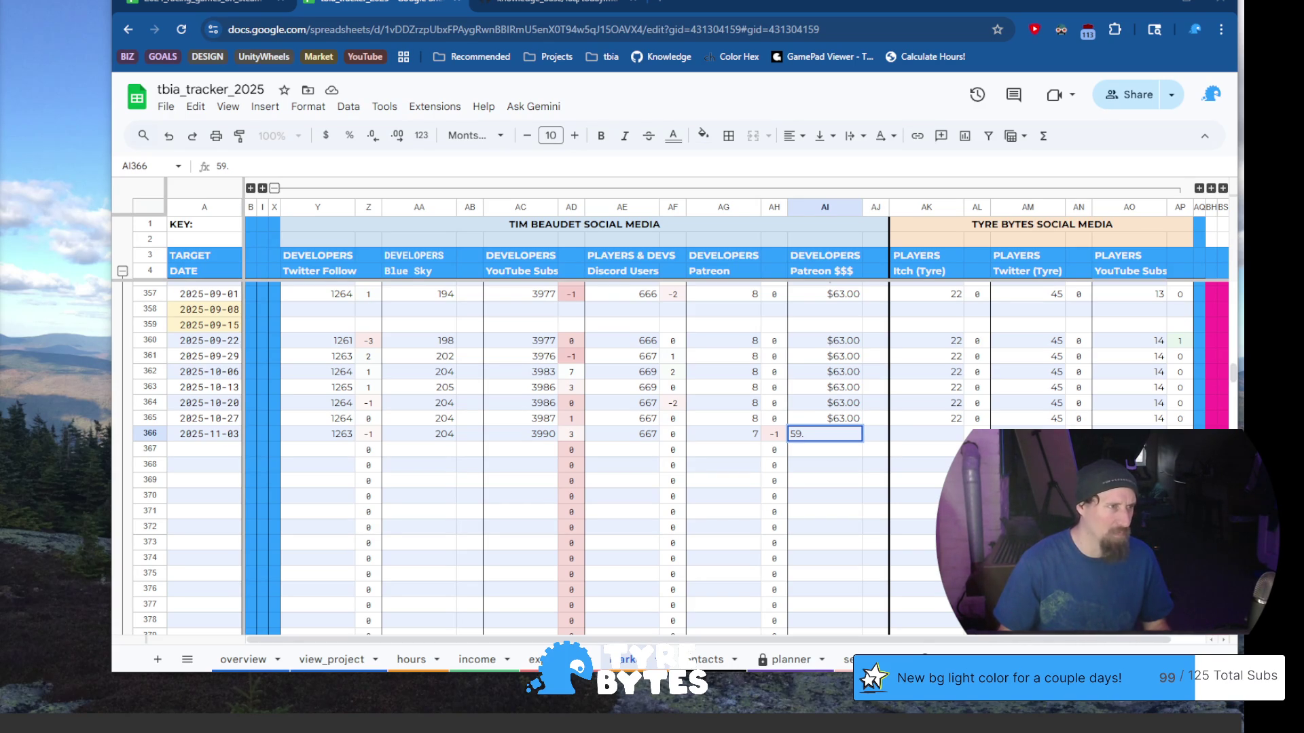
key("BackSpace")
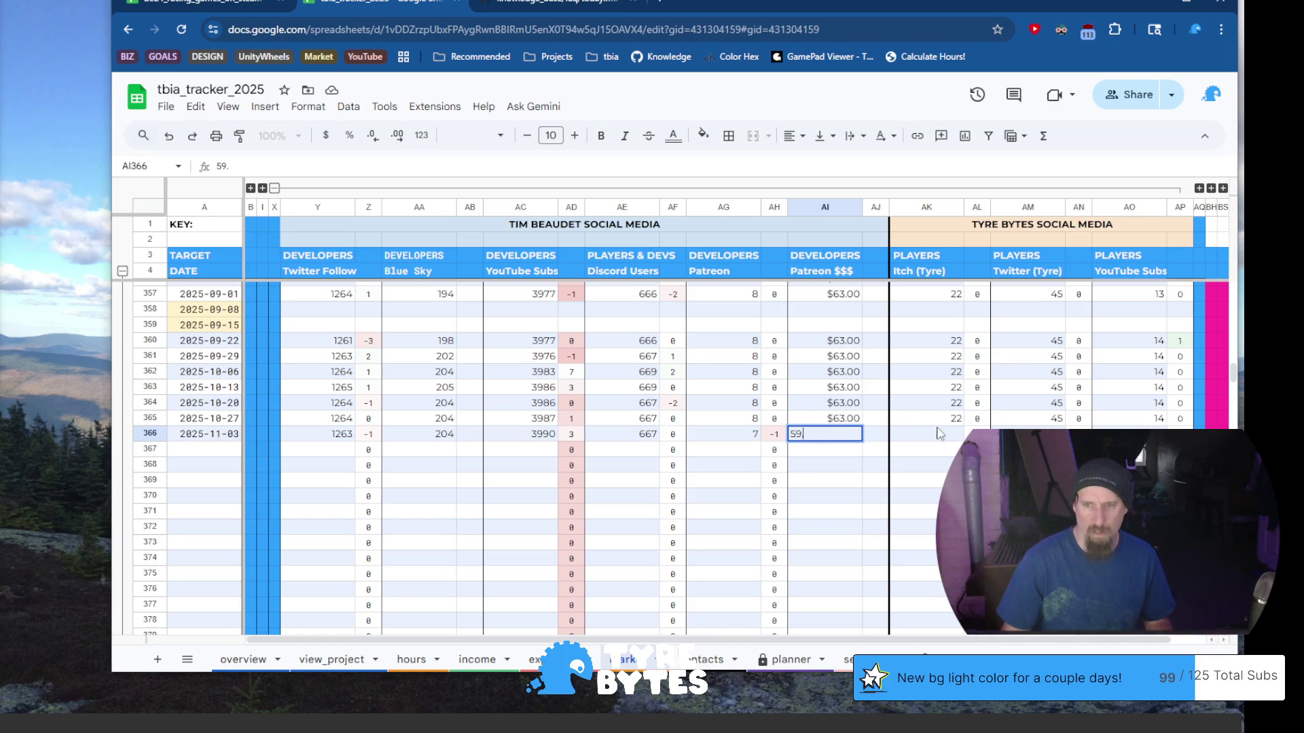
left_click(939, 433)
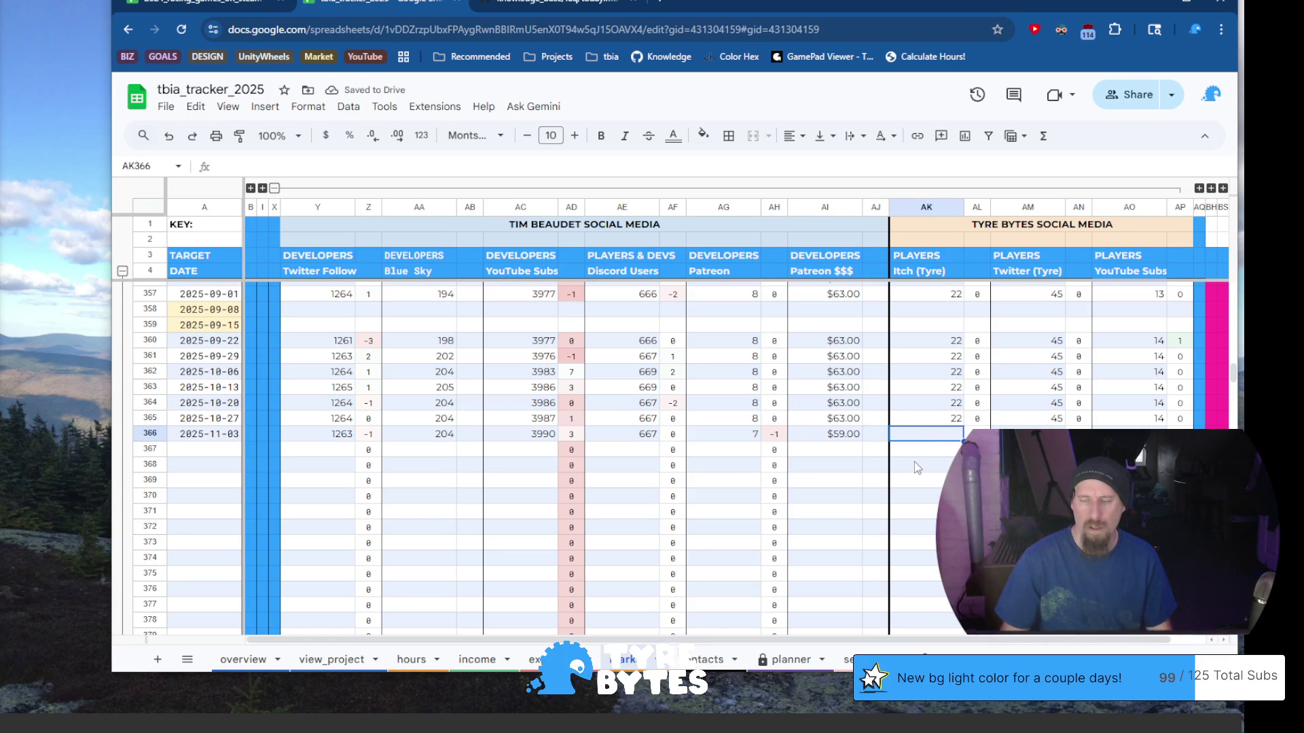
Enter 22 Itch (Tyre) players in cell AK366 for 2025-11-03
type("22")
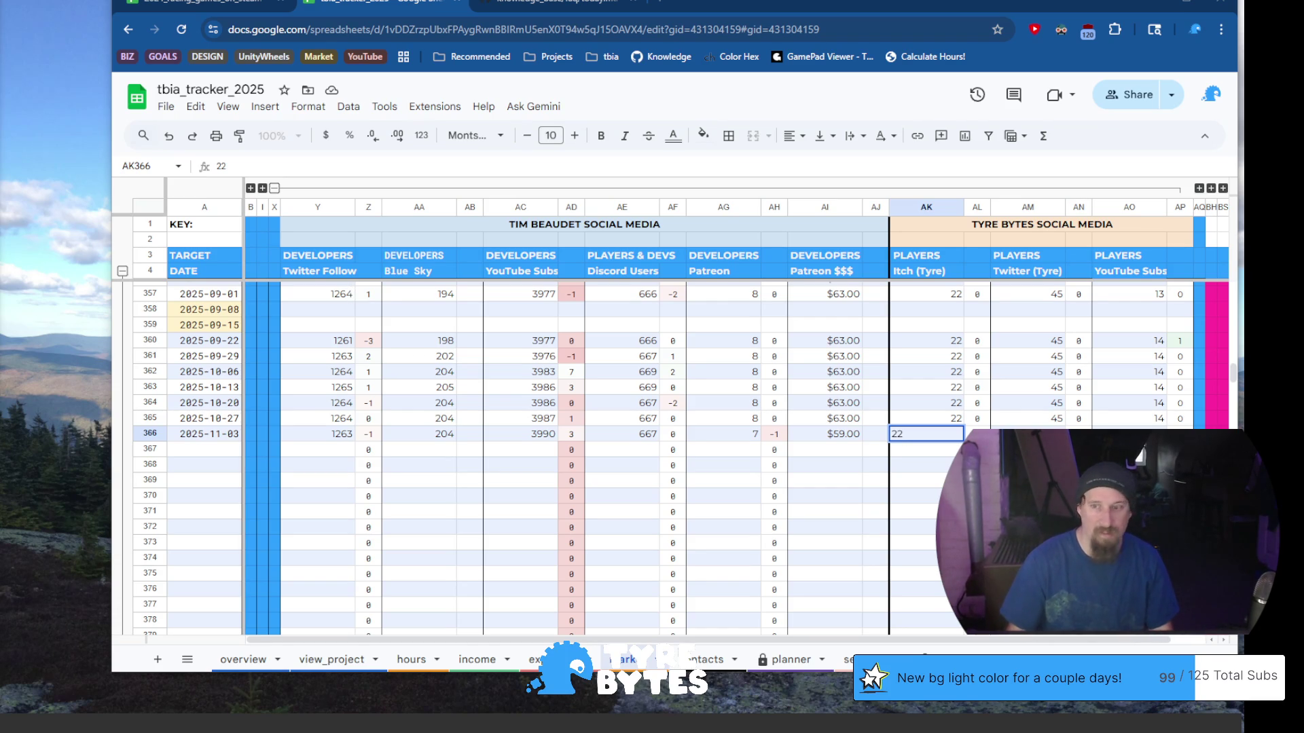
left_click(1027, 434)
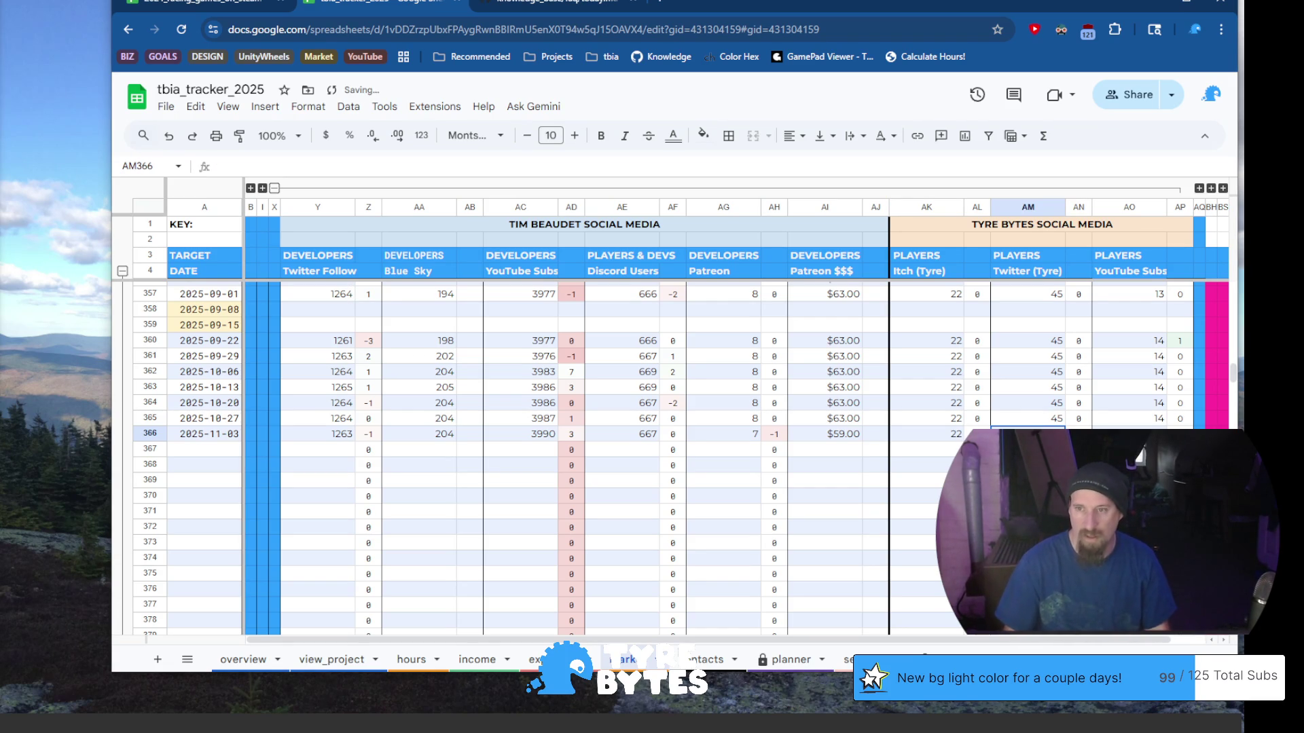
left_click(657, 5)
type("ty")
key("BackSpace")
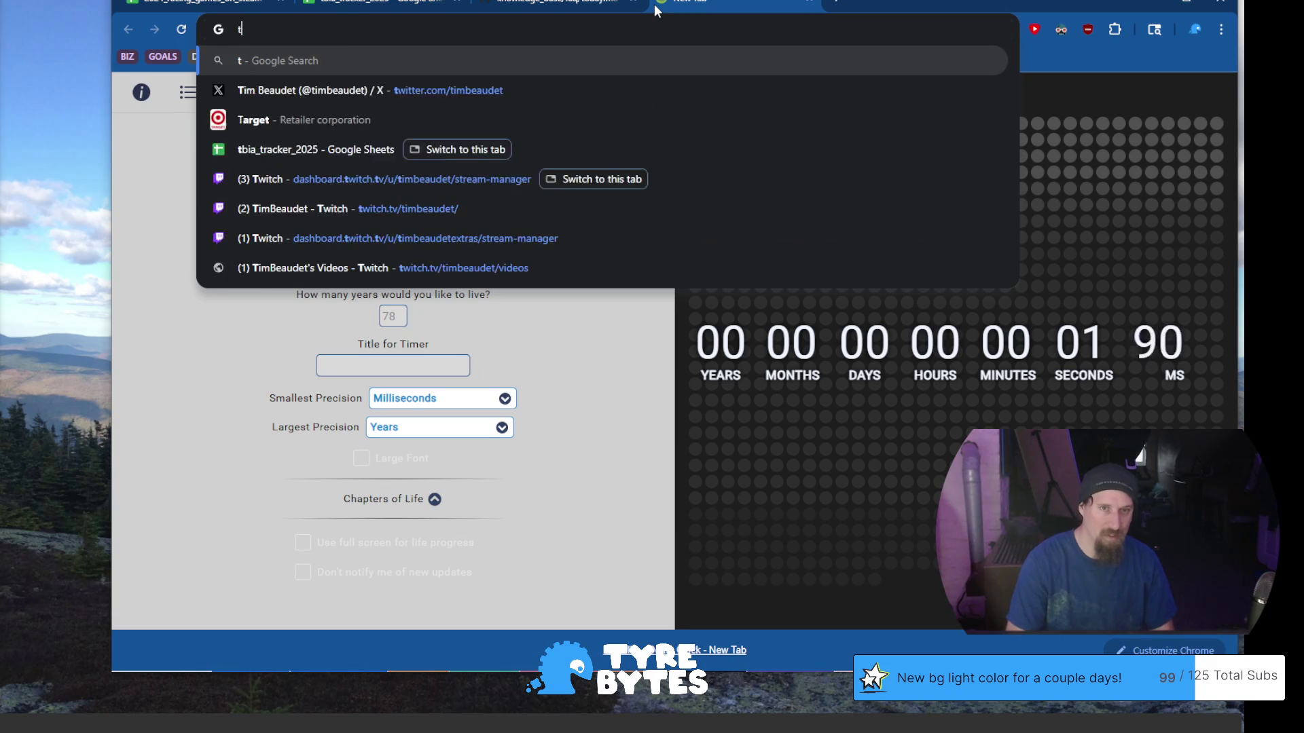
type("witter.com/tyreby")
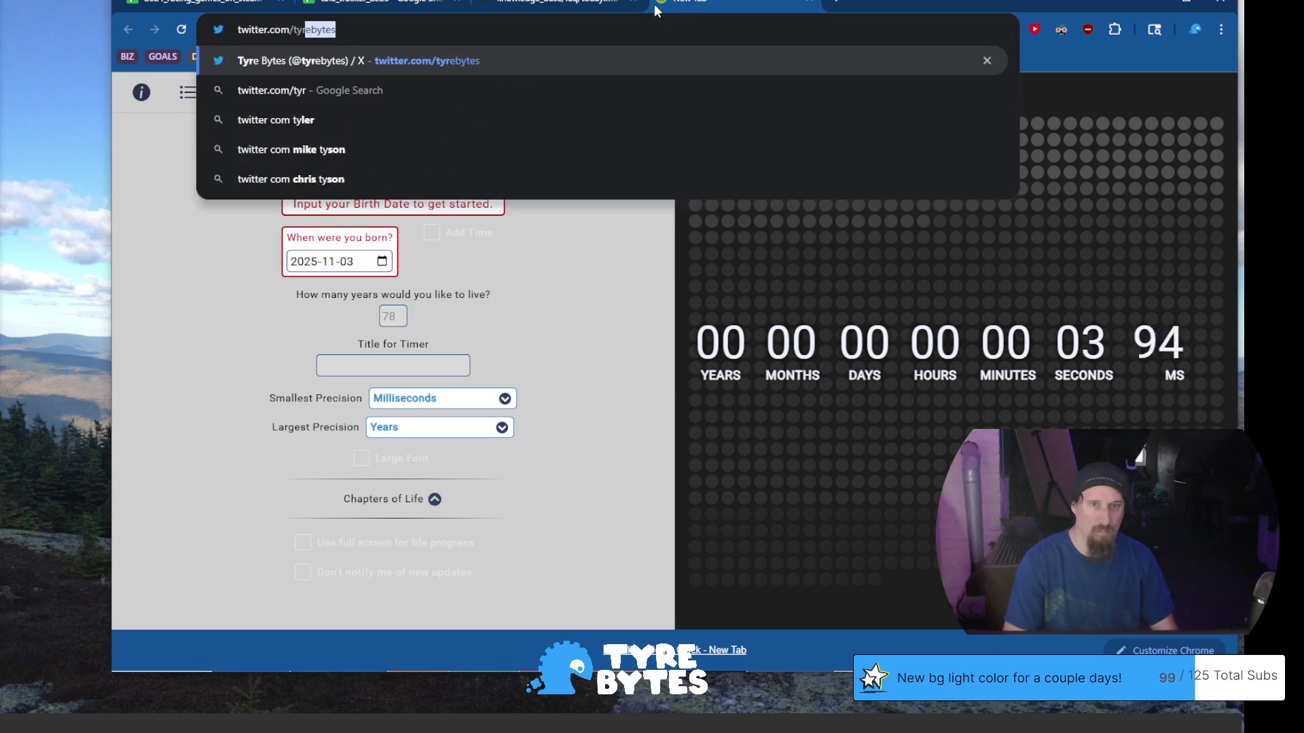
key("Return")
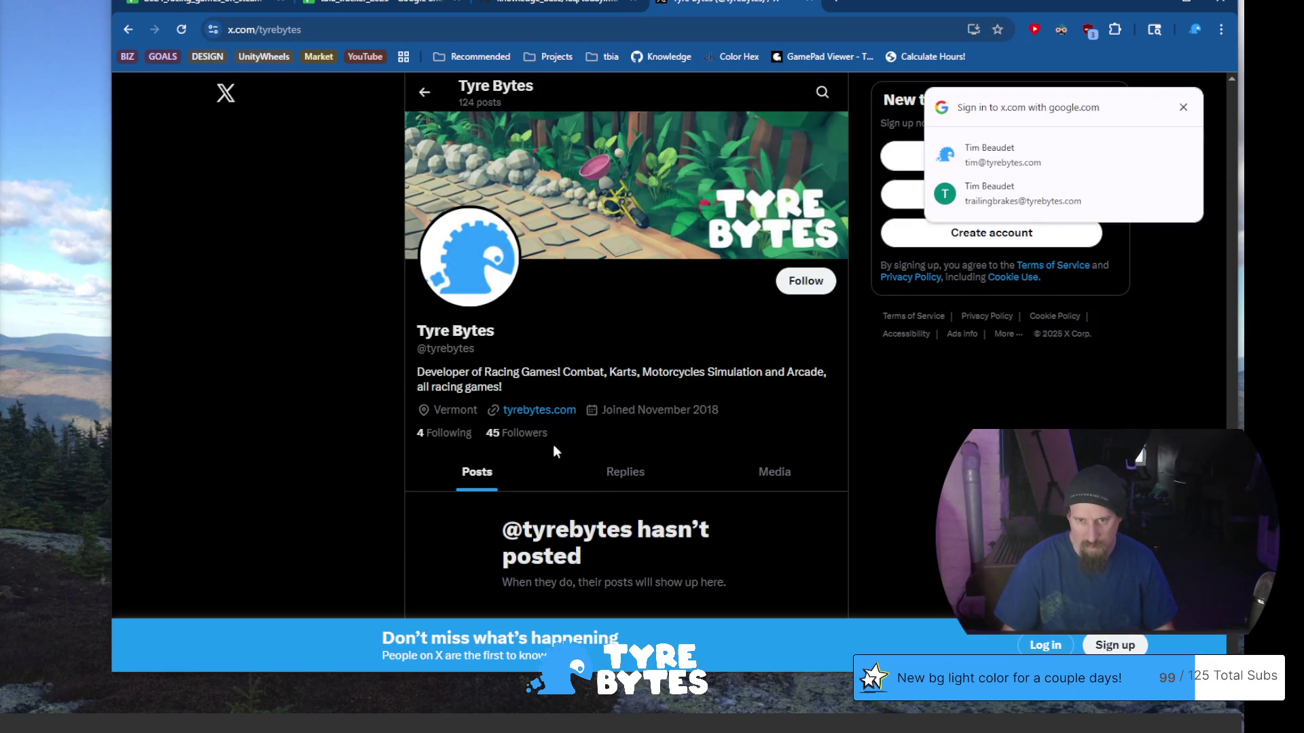
left_click(811, 2)
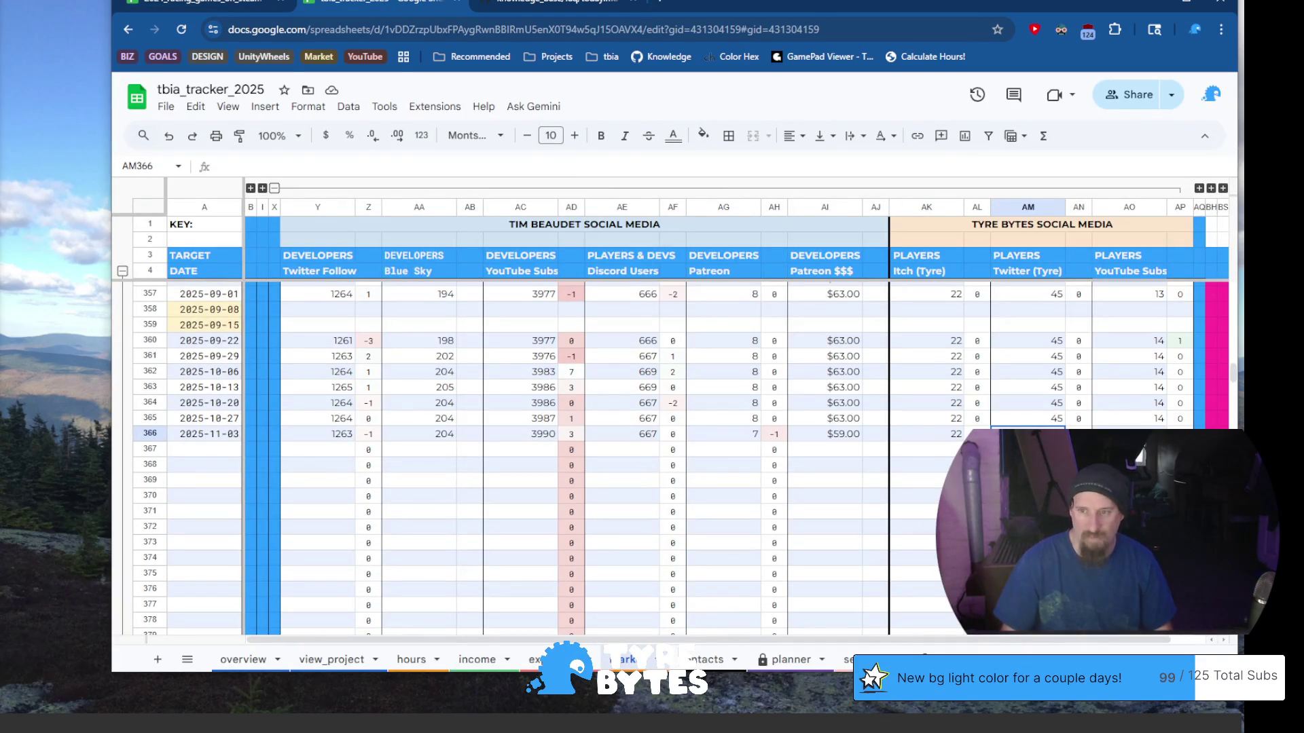
Enter 45 Twitter (Tyre) followers in AM366 for 2025-11-03
type("45")
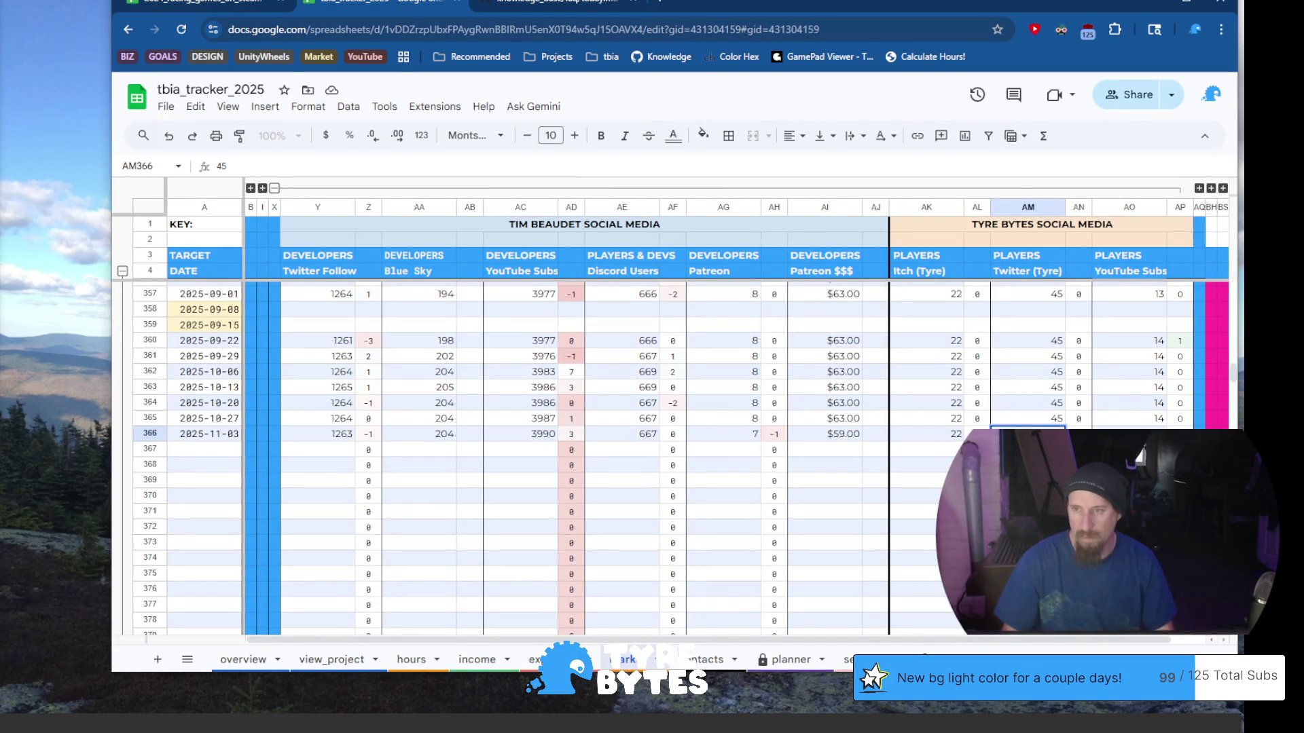
key("Tab")
key("Tab")
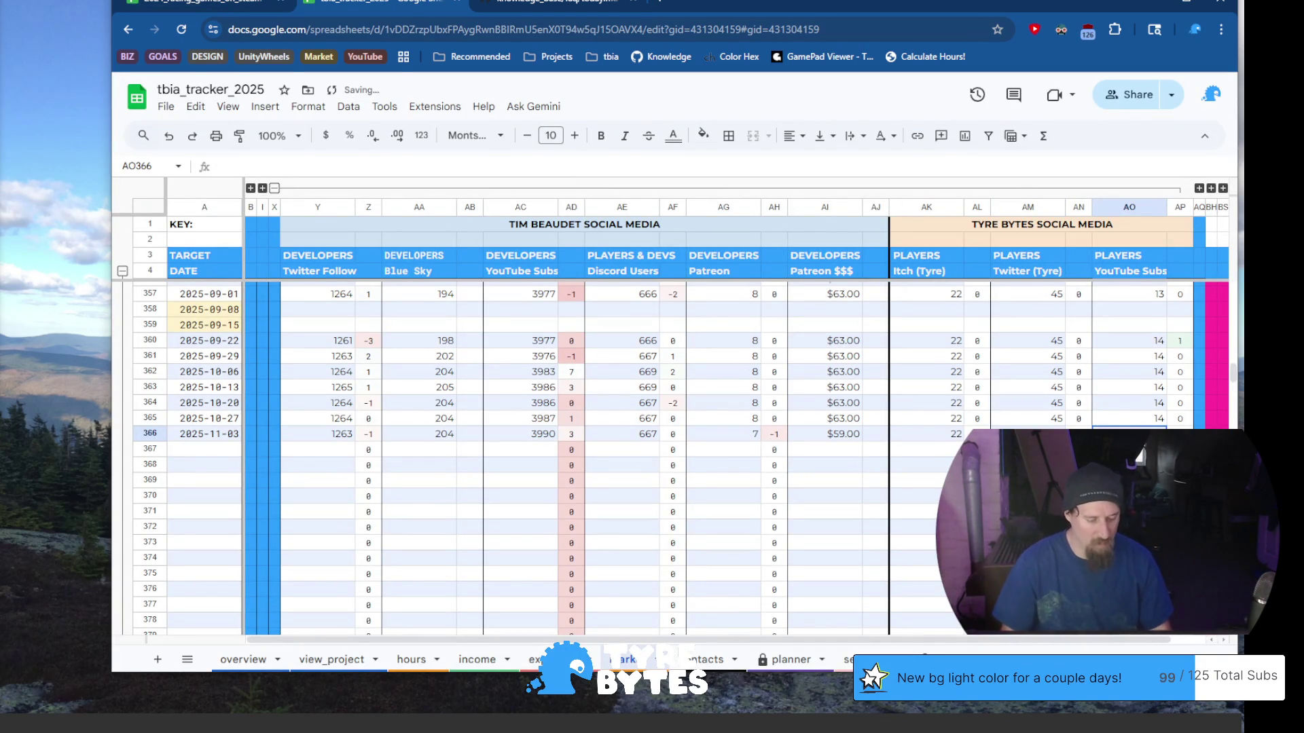
key("Down")
key("Down")
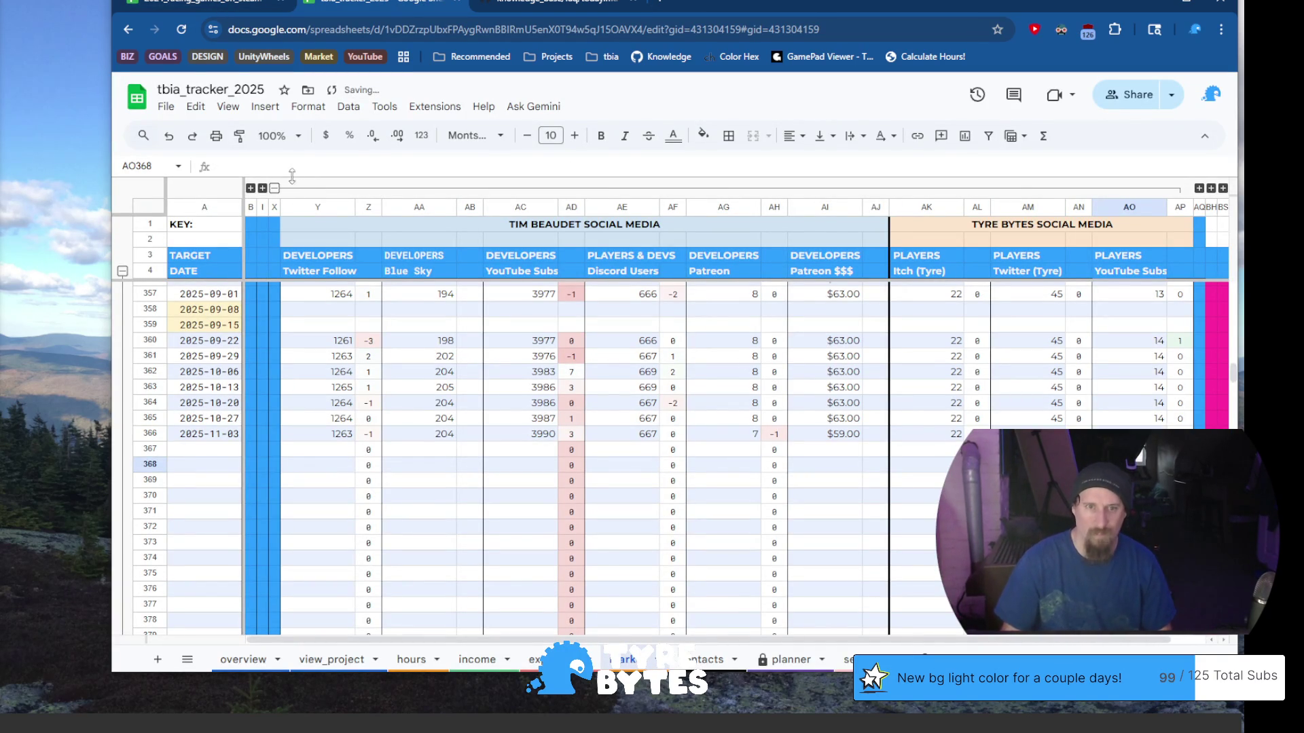
Collapse the social media columns, expand the Turbo Boom! sales columns and bring the Twitch window forward
left_click(274, 188)
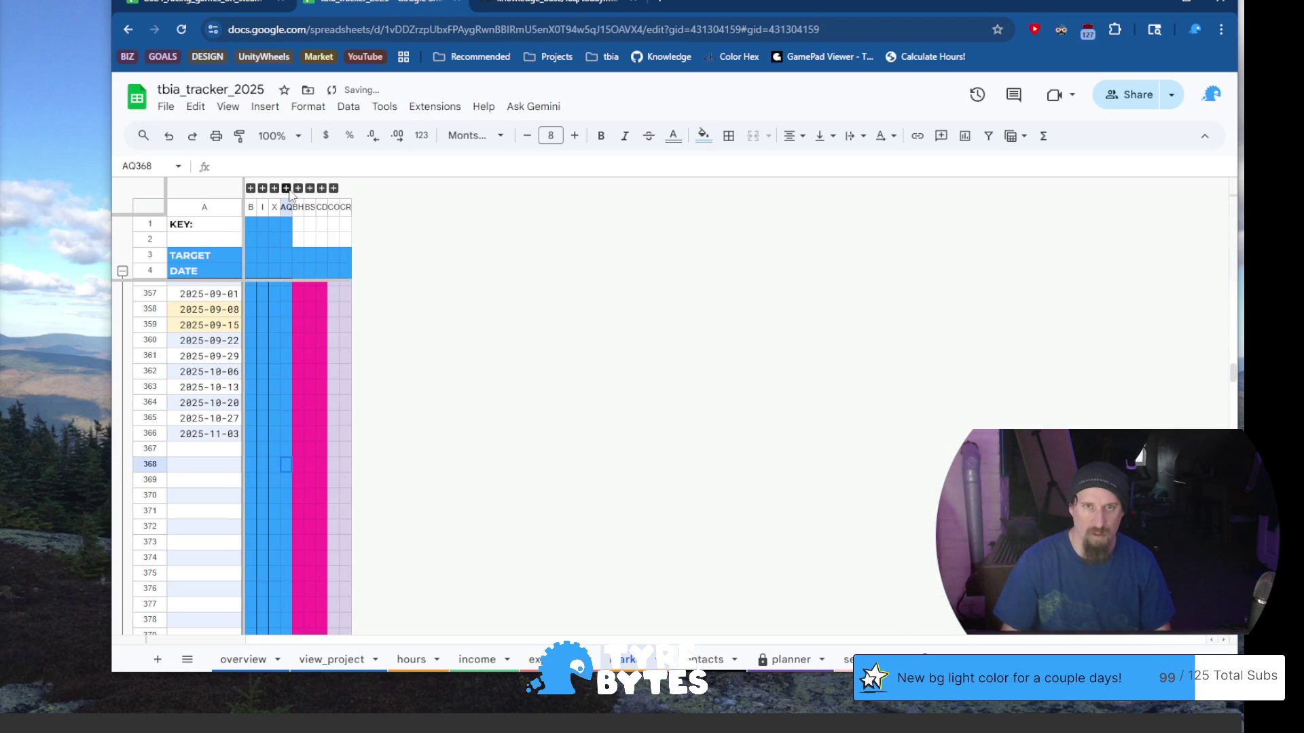
left_click(286, 188)
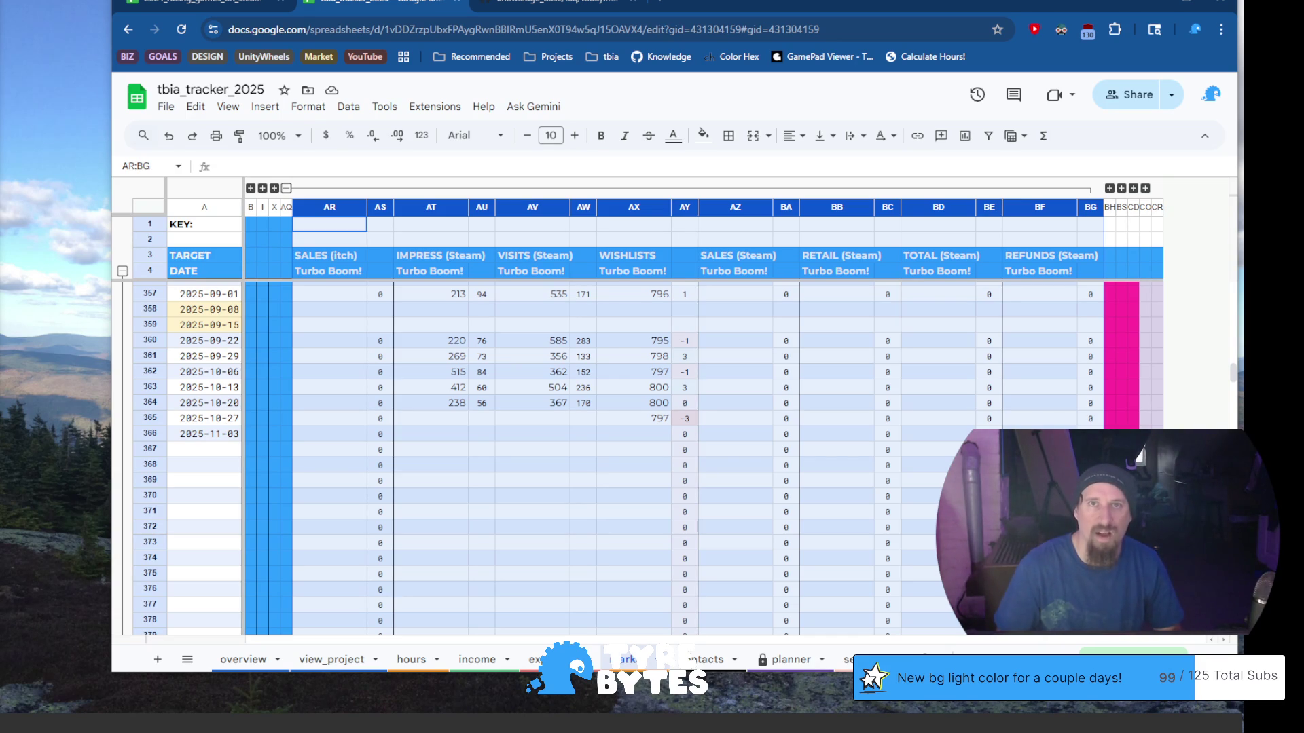
left_click_drag(272, 0, 271, 215)
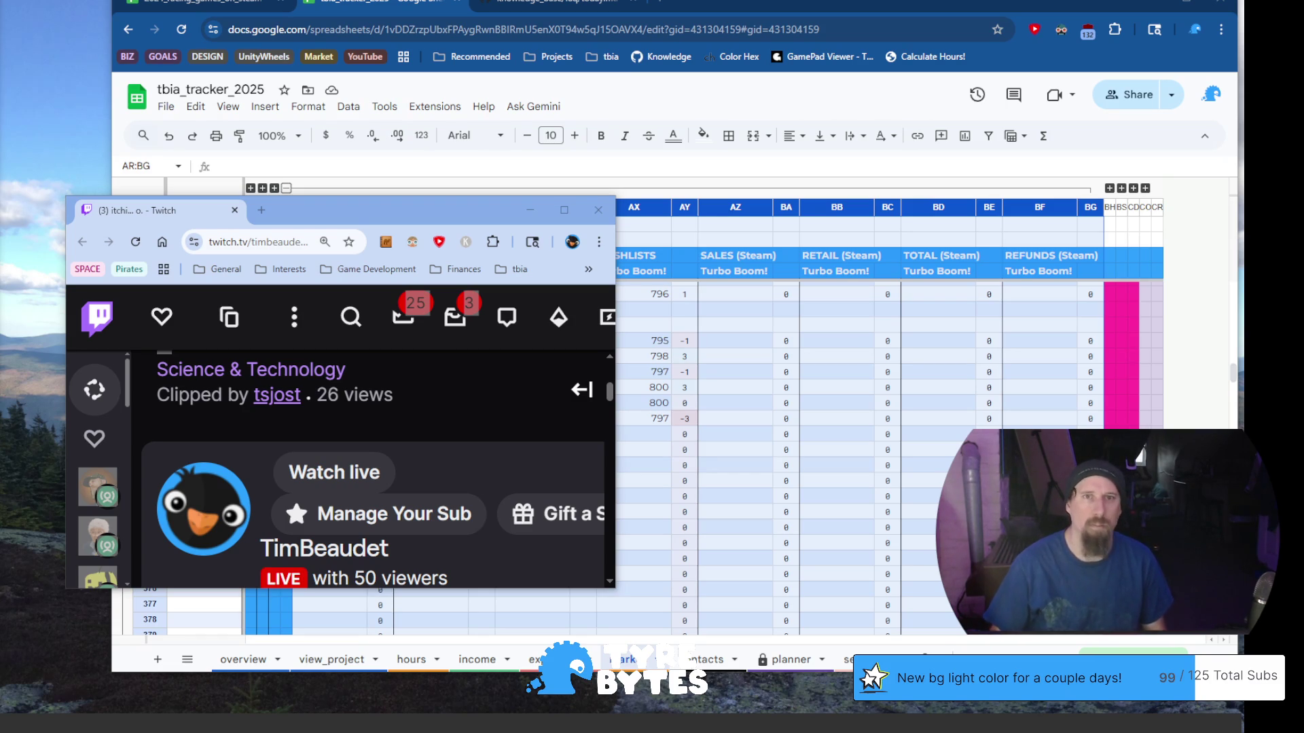
Reposition the small Twitch window and copy its clip page address
left_click_drag(359, 209, 346, 76)
left_click_drag(633, 465, 795, 563)
left_click(80, 93)
mouse_move(79, 93)
left_mouse_down()
mouse_move(234, 0)
mouse_move(0, 0)
mouse_move(139, 0)
mouse_move(125, 0)
mouse_move(100, 231)
mouse_move(122, 0)
mouse_move(131, 88)
mouse_move(134, 0)
mouse_move(148, 25)
mouse_move(129, 67)
mouse_move(84, 108)
left_mouse_up()
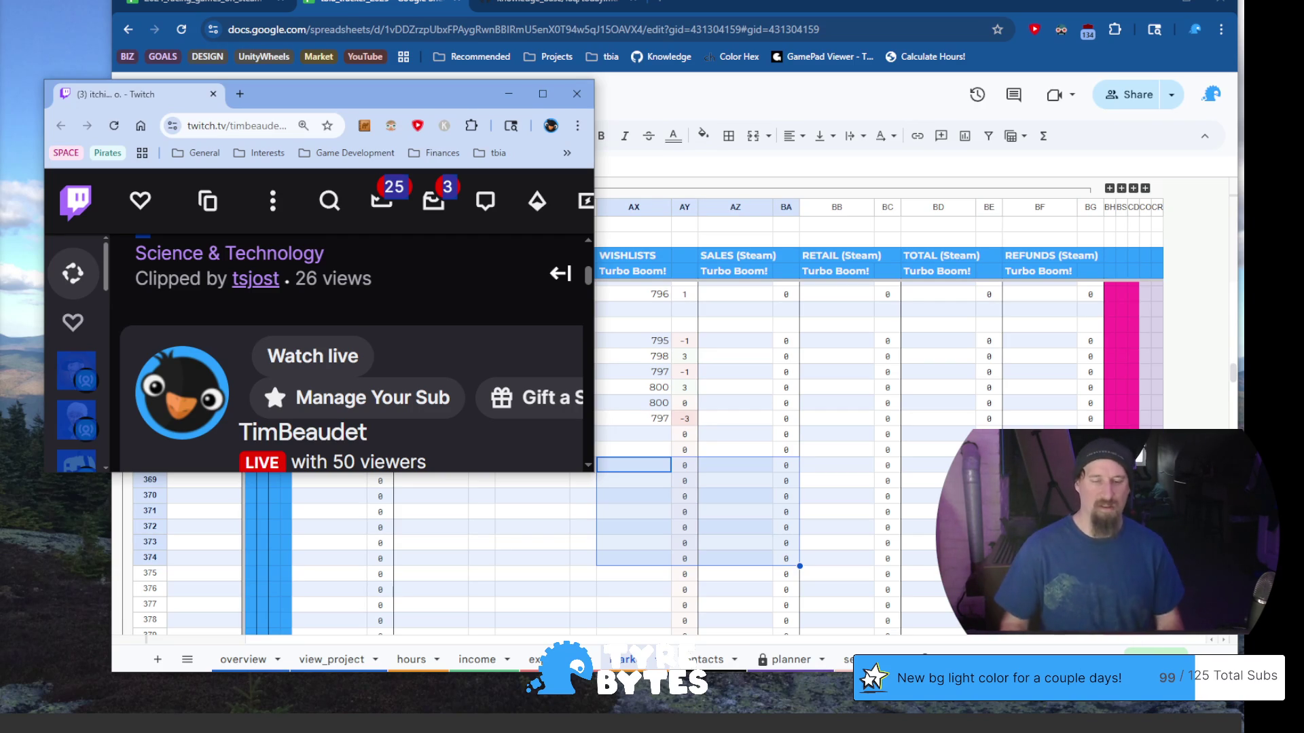
left_click(241, 120)
key("BackSpace")
Close the Twitch popup, watch the copied clip URL in a new tab, then close that tab
left_click(577, 93)
left_click(665, 6)
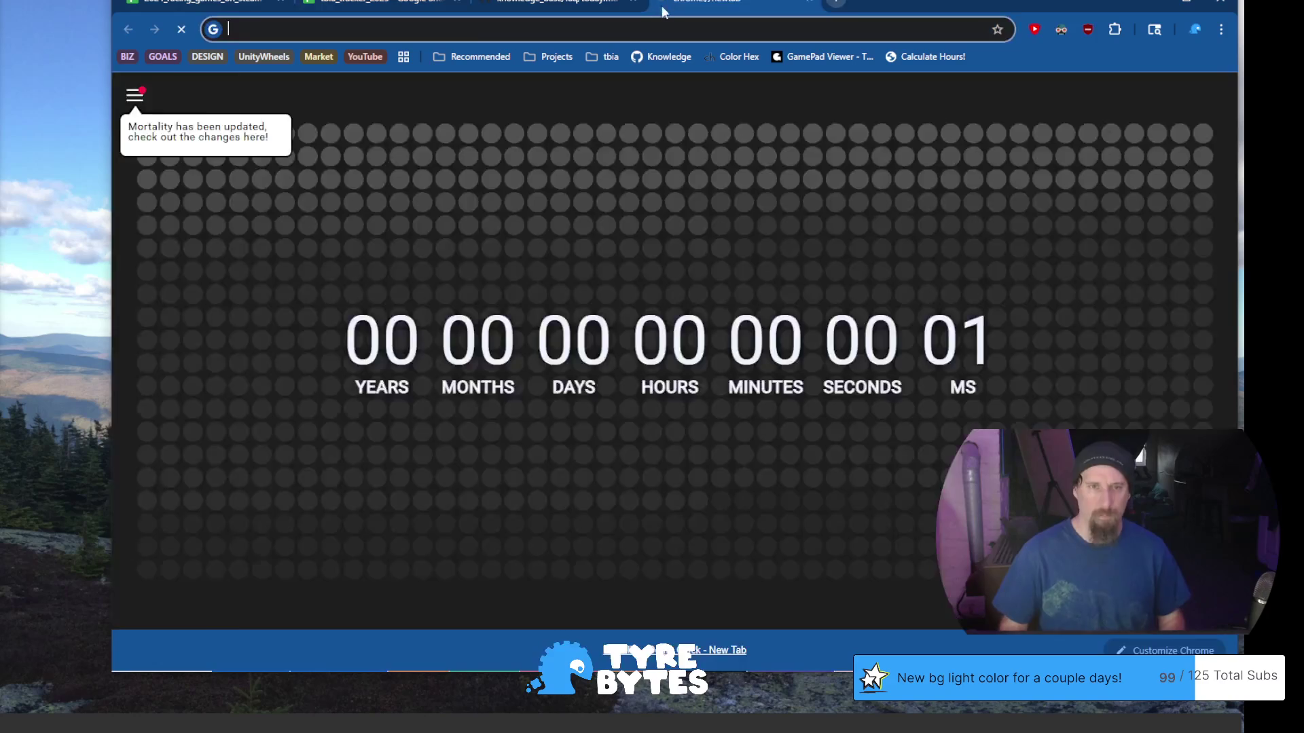
type("https://www.twitch.tv/timbeaudet/clip/IntelligentBlightedKathyMrDestructoid")
key("Return")
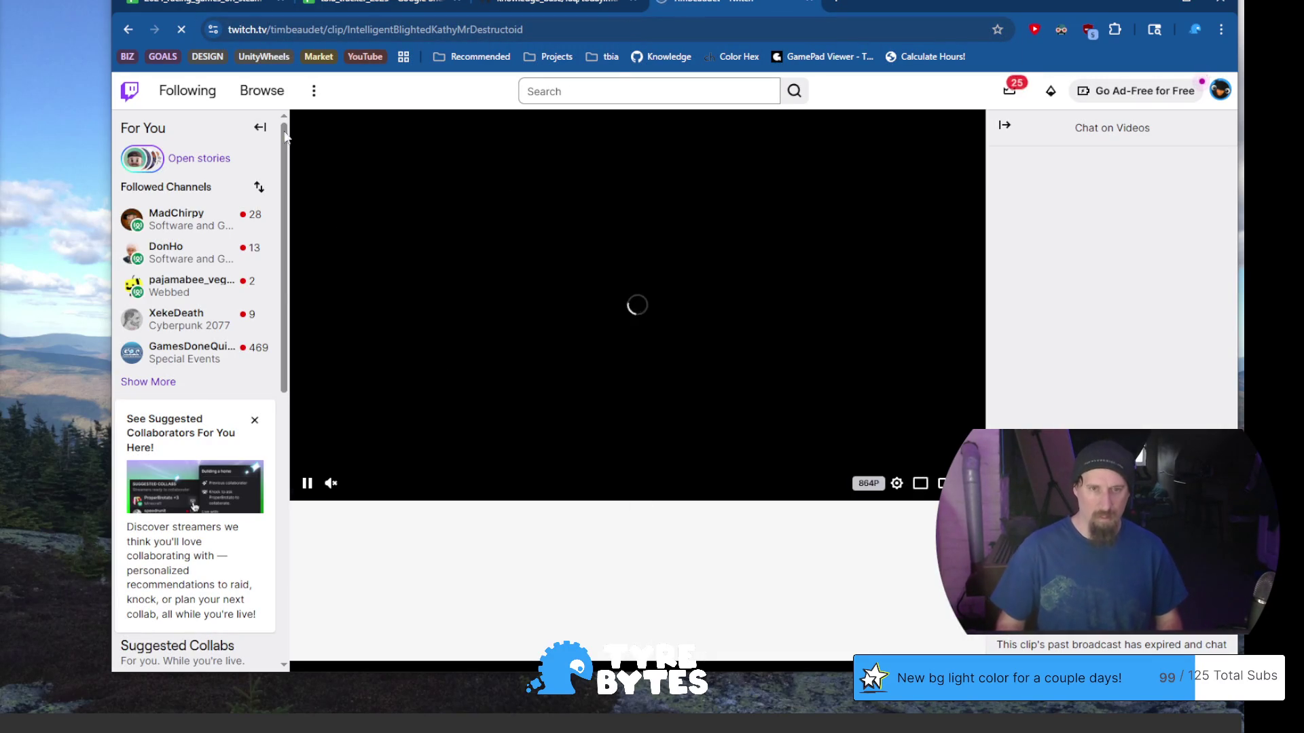
scroll(188, 565, "down", 2)
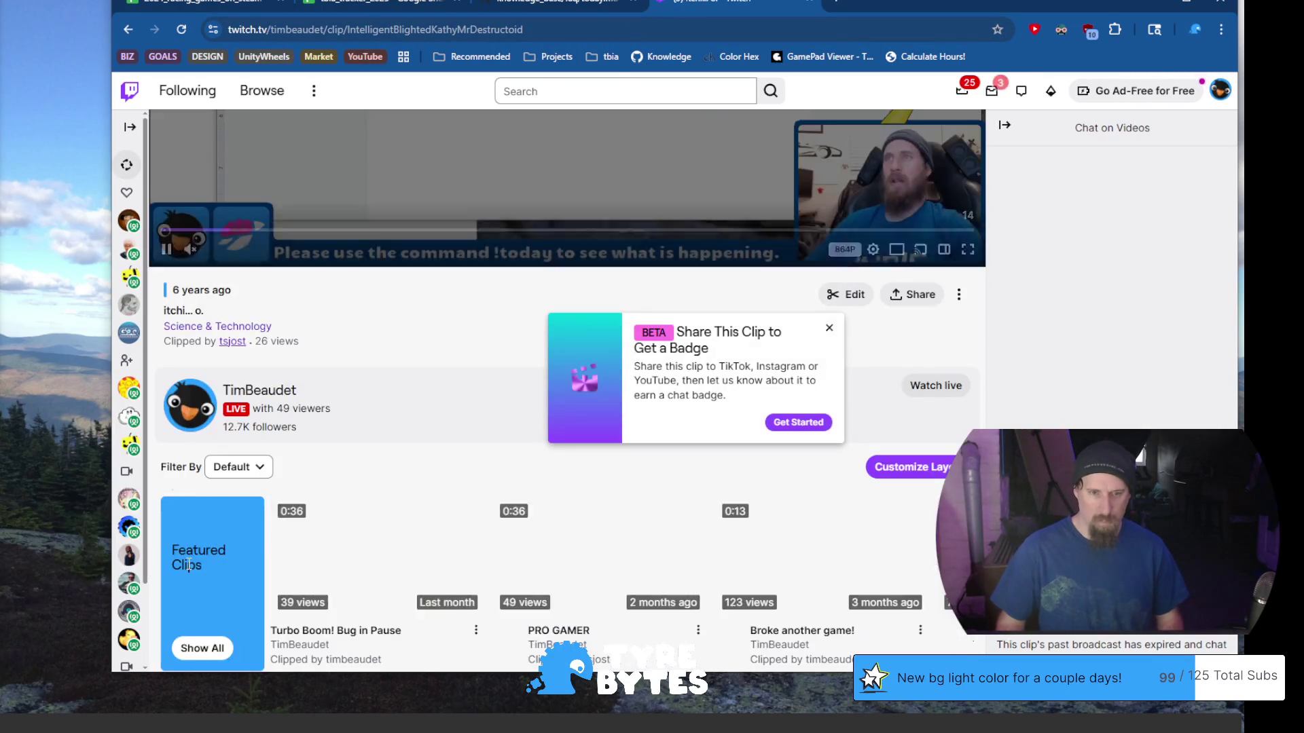
scroll(294, 429, "up", 5)
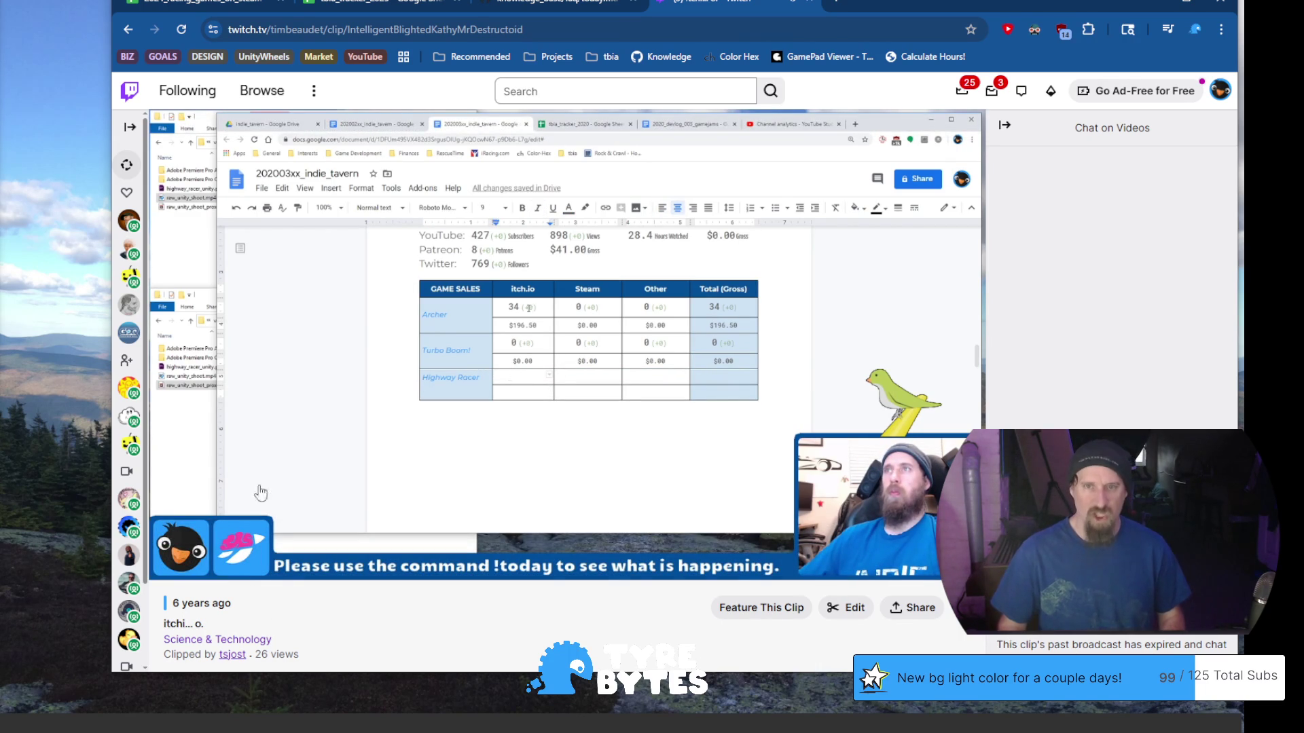
left_click(794, 2)
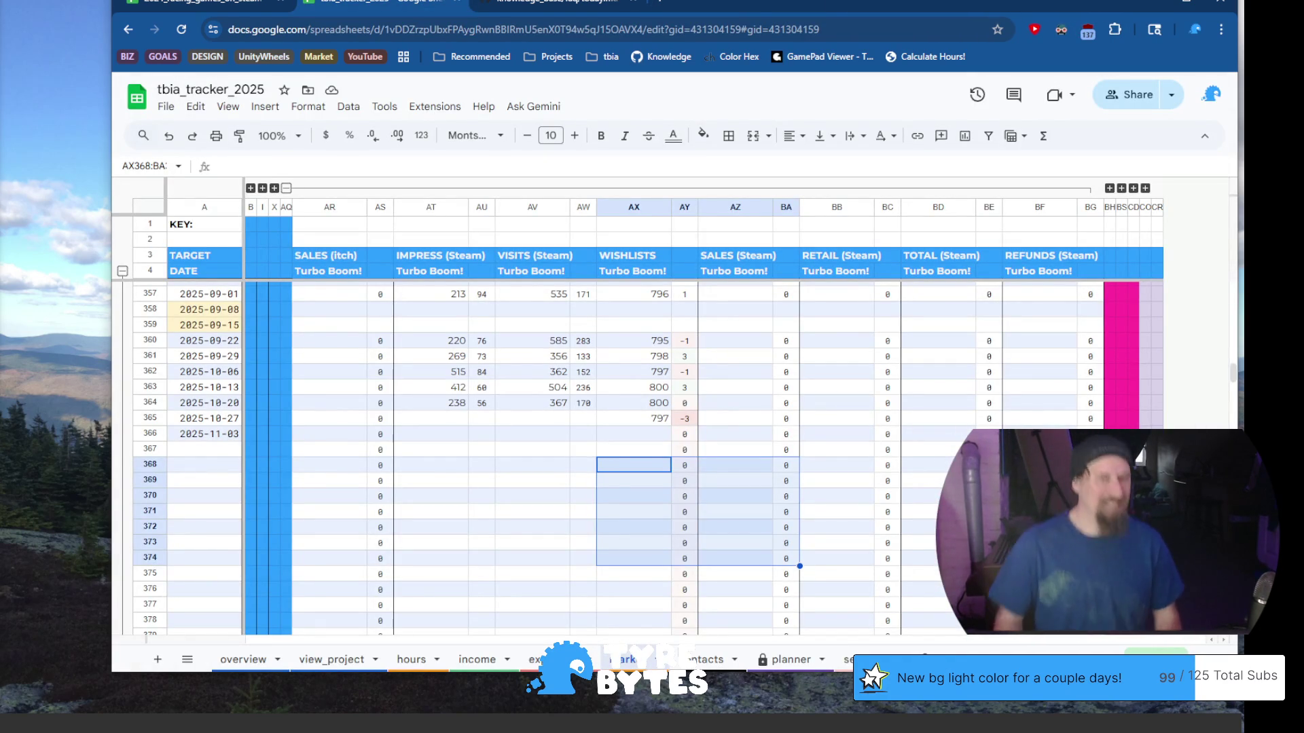
Enter 798 in the Turbo Boom! WISHLISTS cell AX366 for 2025-11-03
left_click(528, 525)
left_click(498, 435)
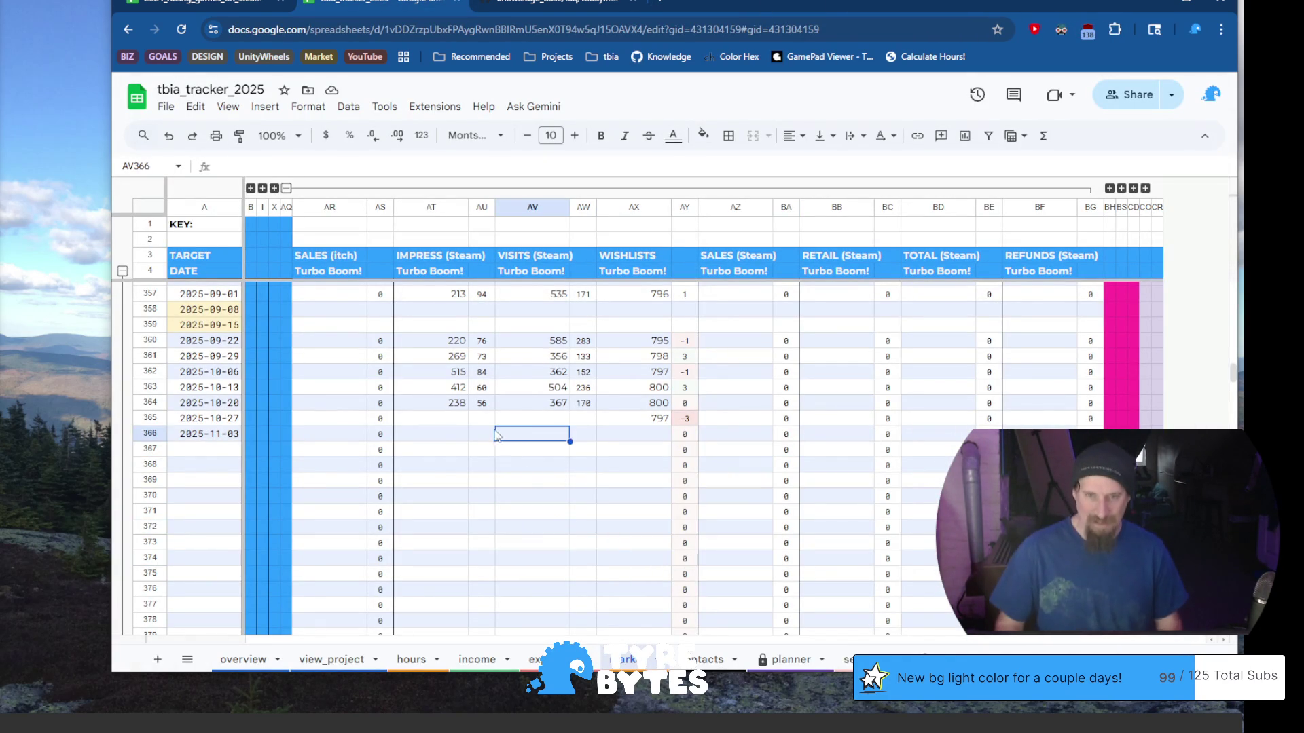
left_click(440, 419)
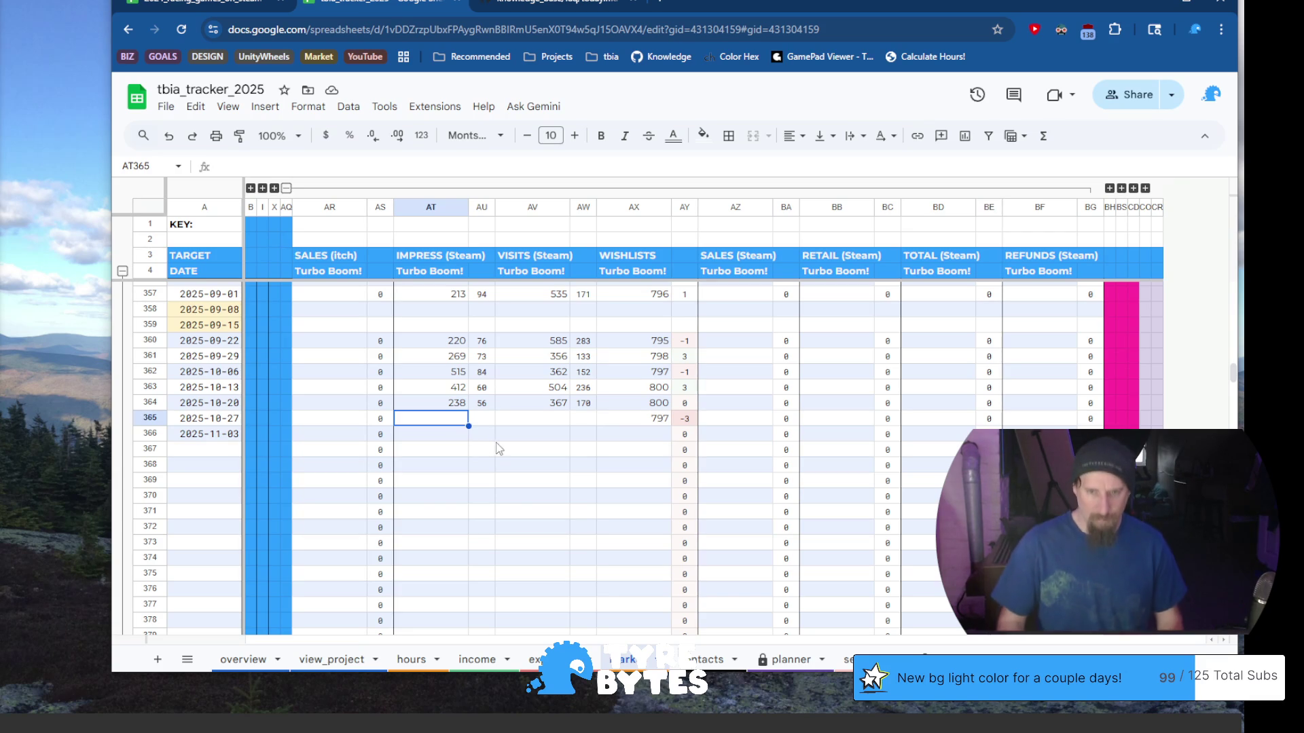
left_click(443, 435)
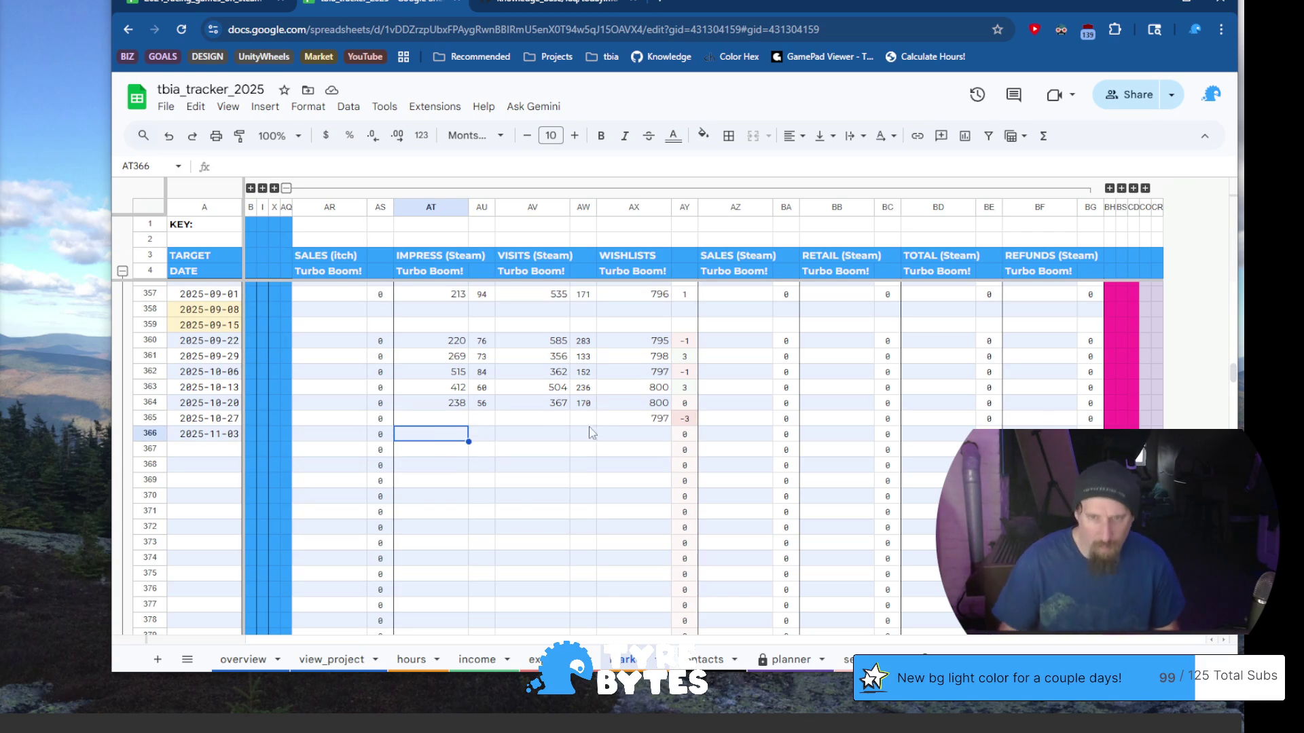
left_click(627, 435)
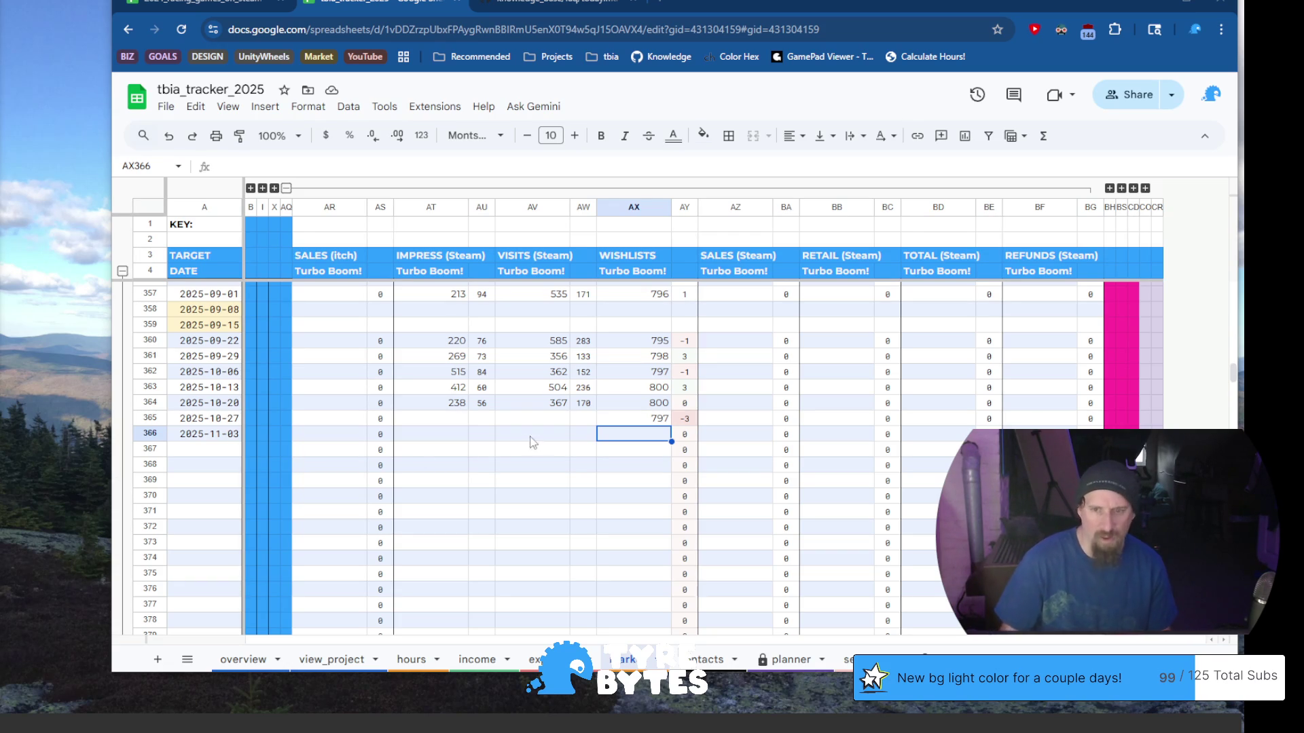
type("798")
key("Tab")
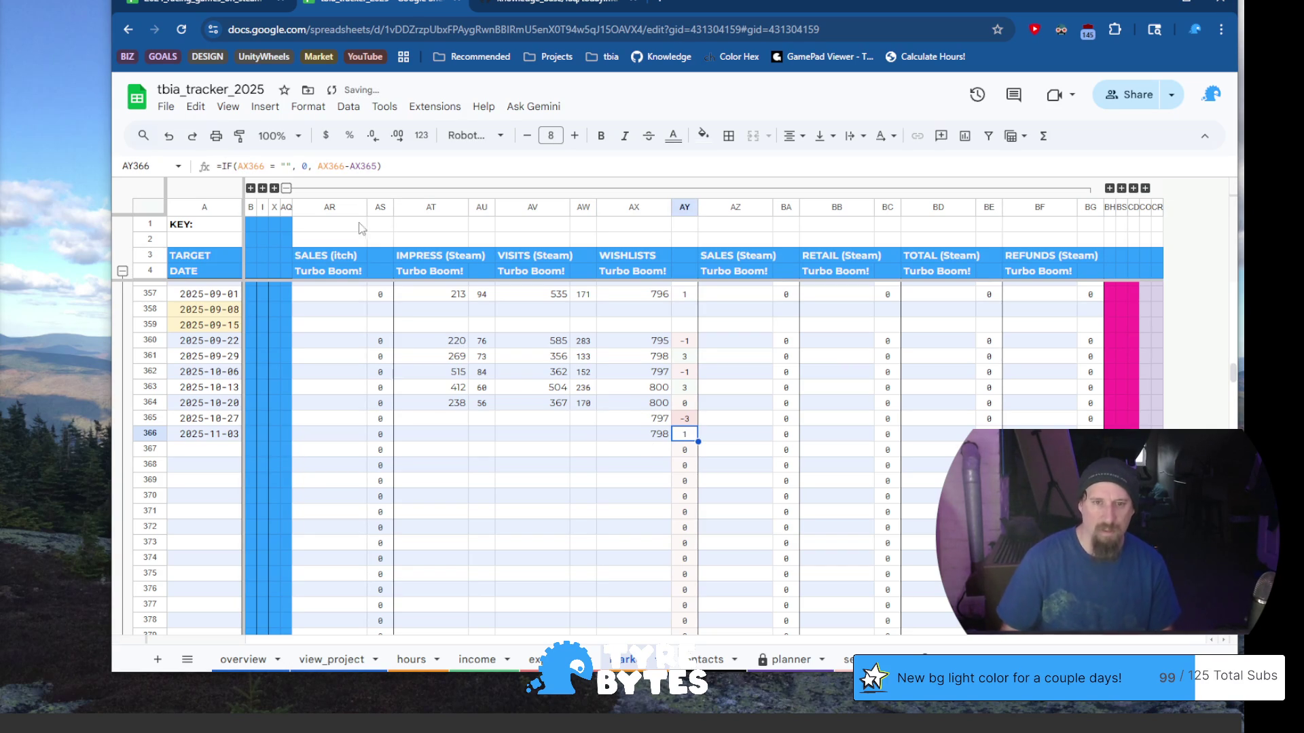
Switch to the Eggcelerate columns and enter 2335 wishlists for 2025-11-03
left_click(286, 188)
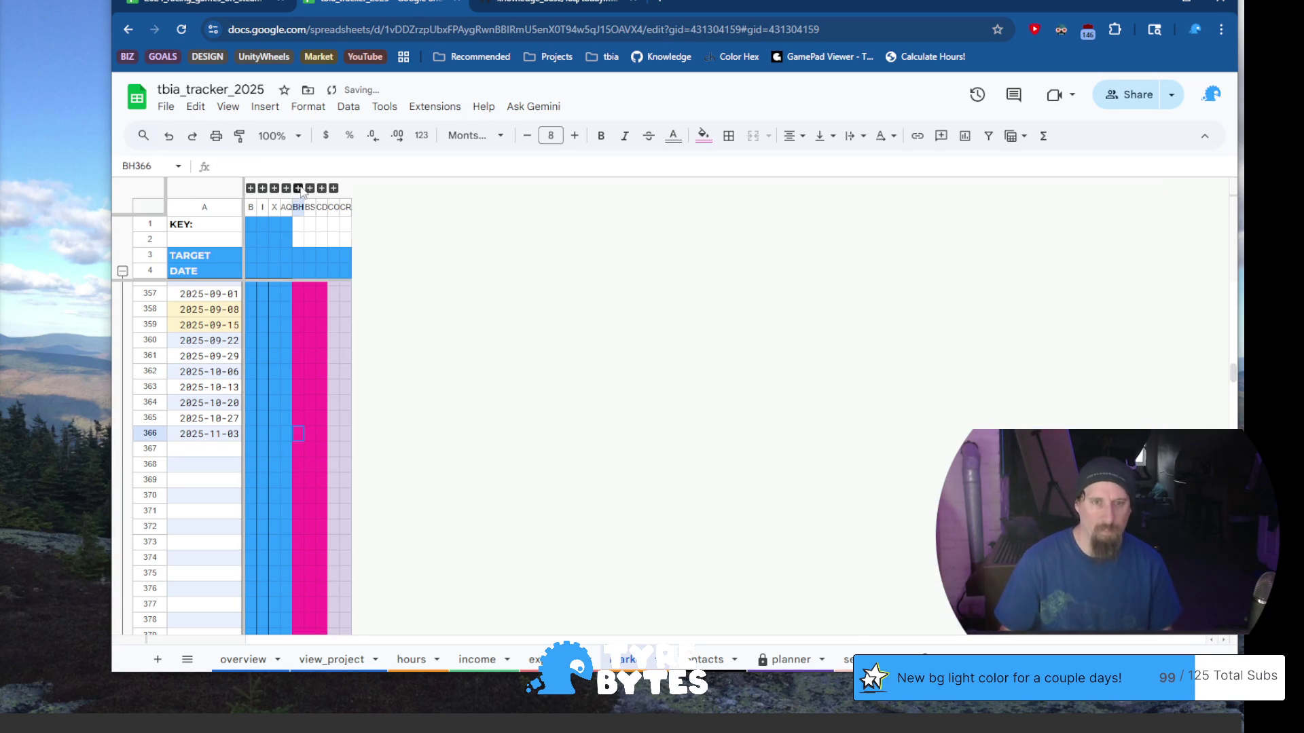
left_click(299, 188)
left_click(343, 438)
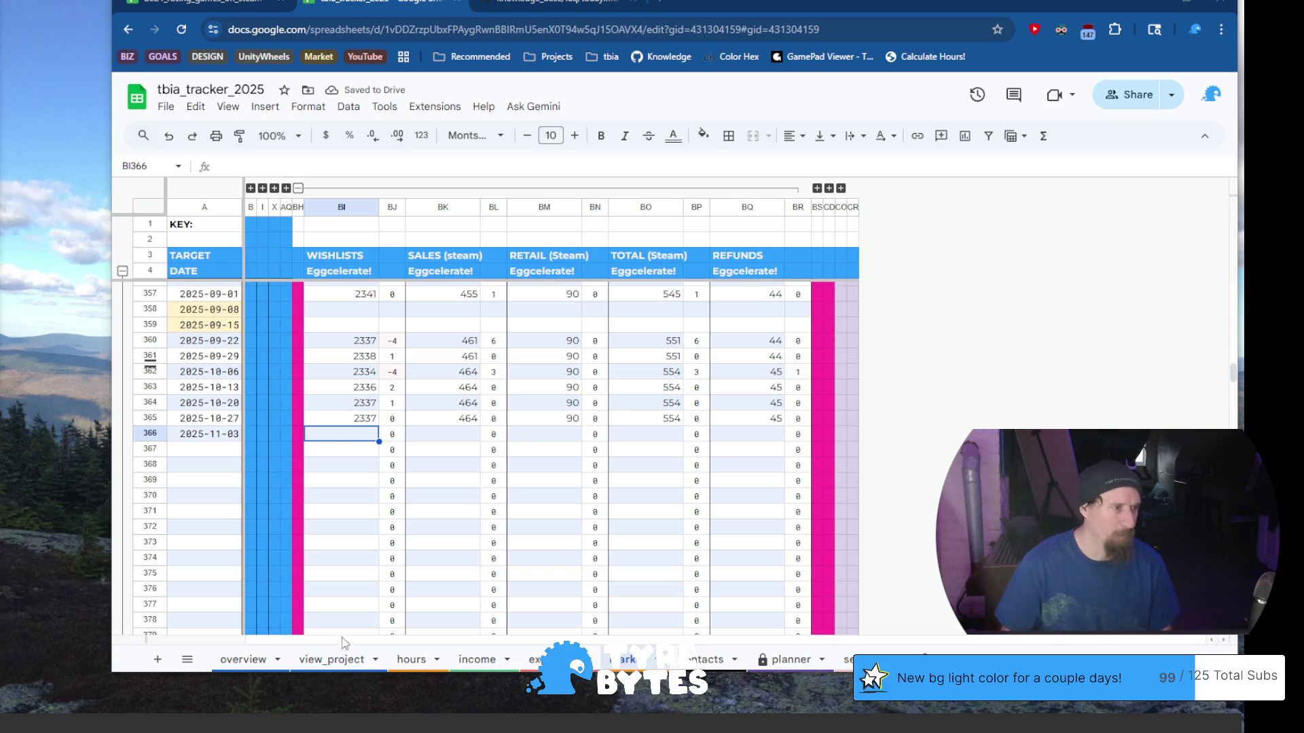
type("2335")
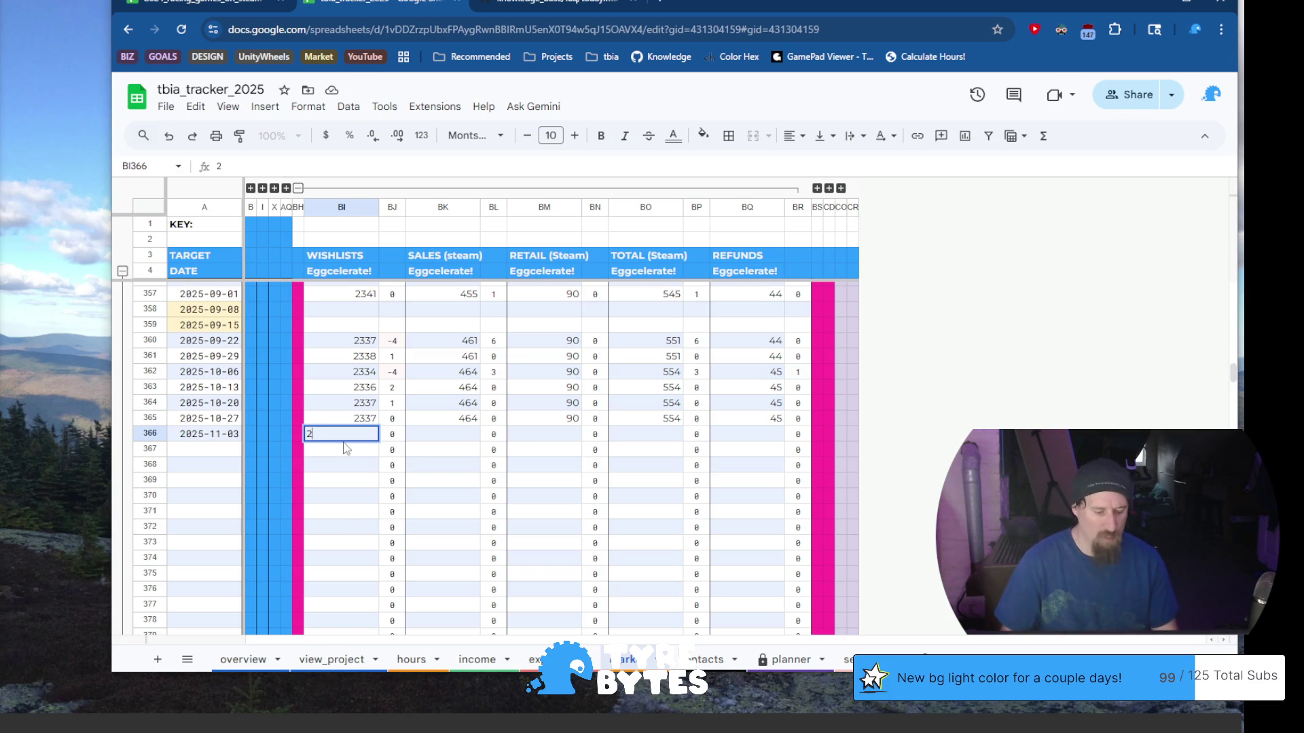
key("Tab")
Enter Eggcelerate sales 466, retail 90, total 556 and refunds 45, then collapse the group
left_click(449, 438)
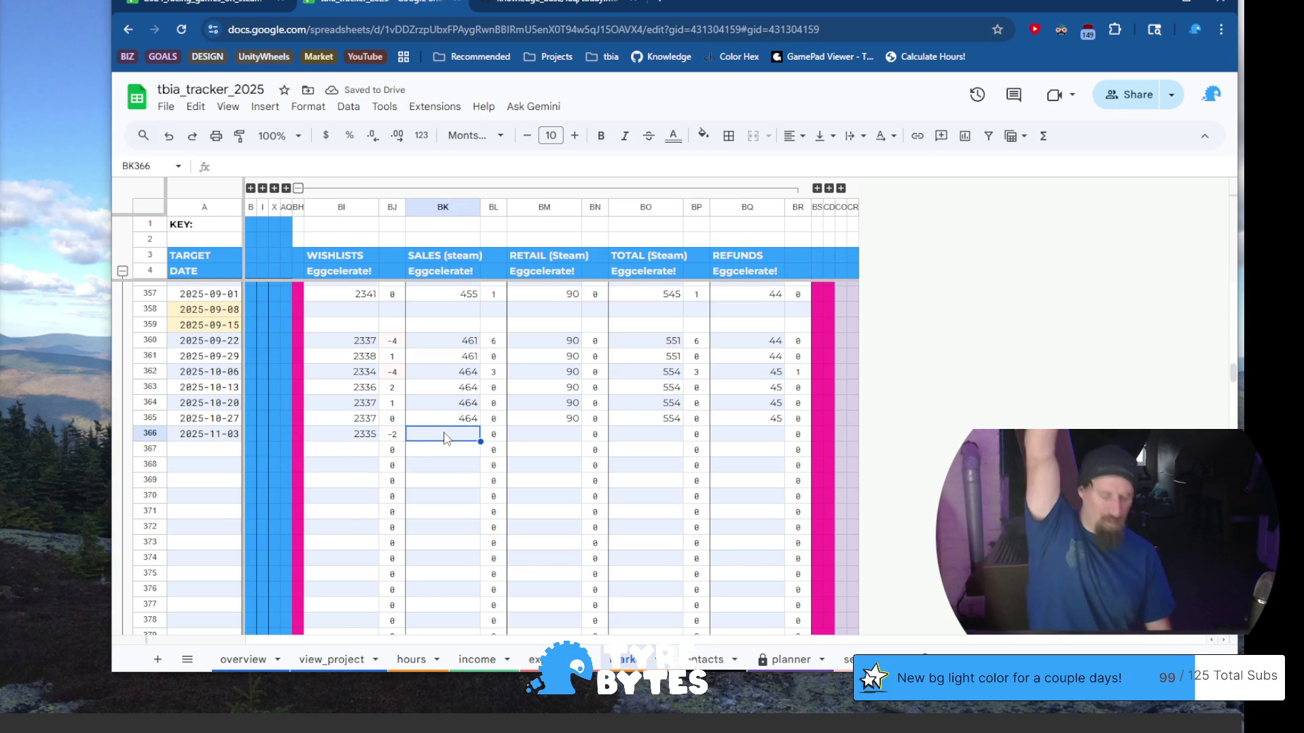
type("466")
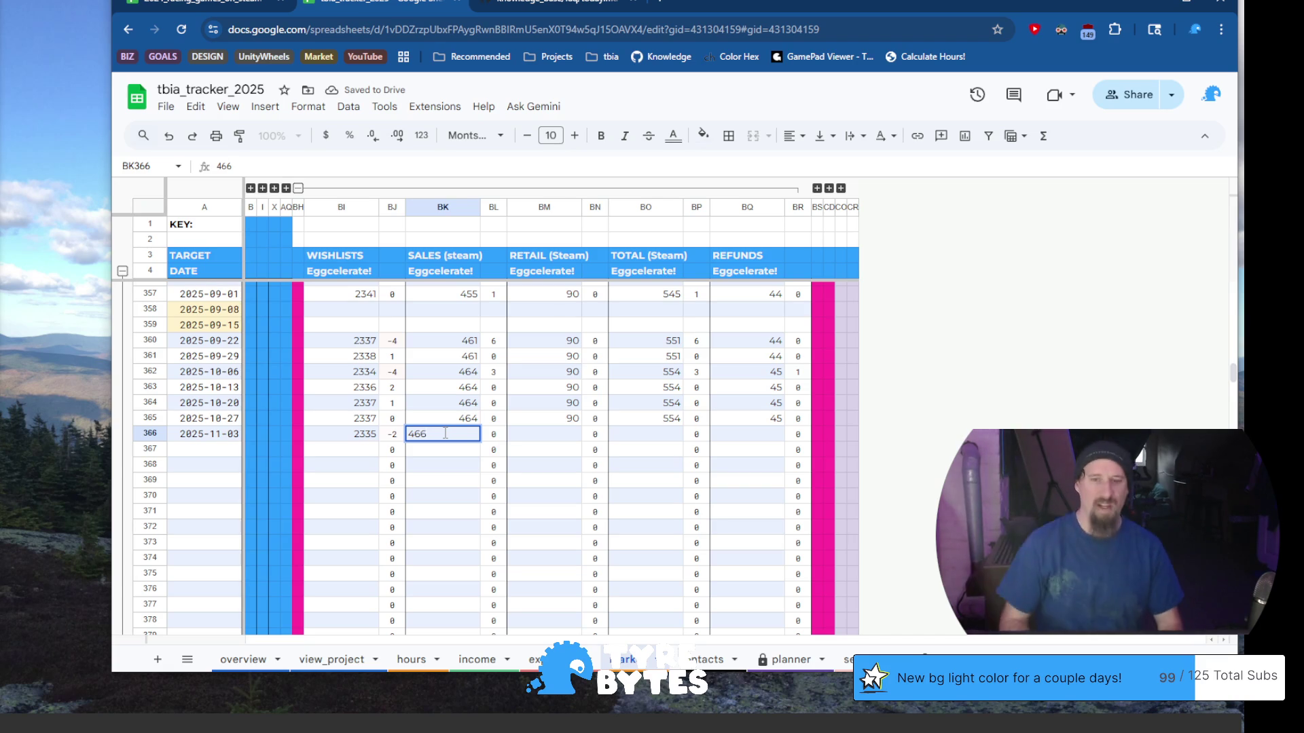
key("Tab")
key("Tab")
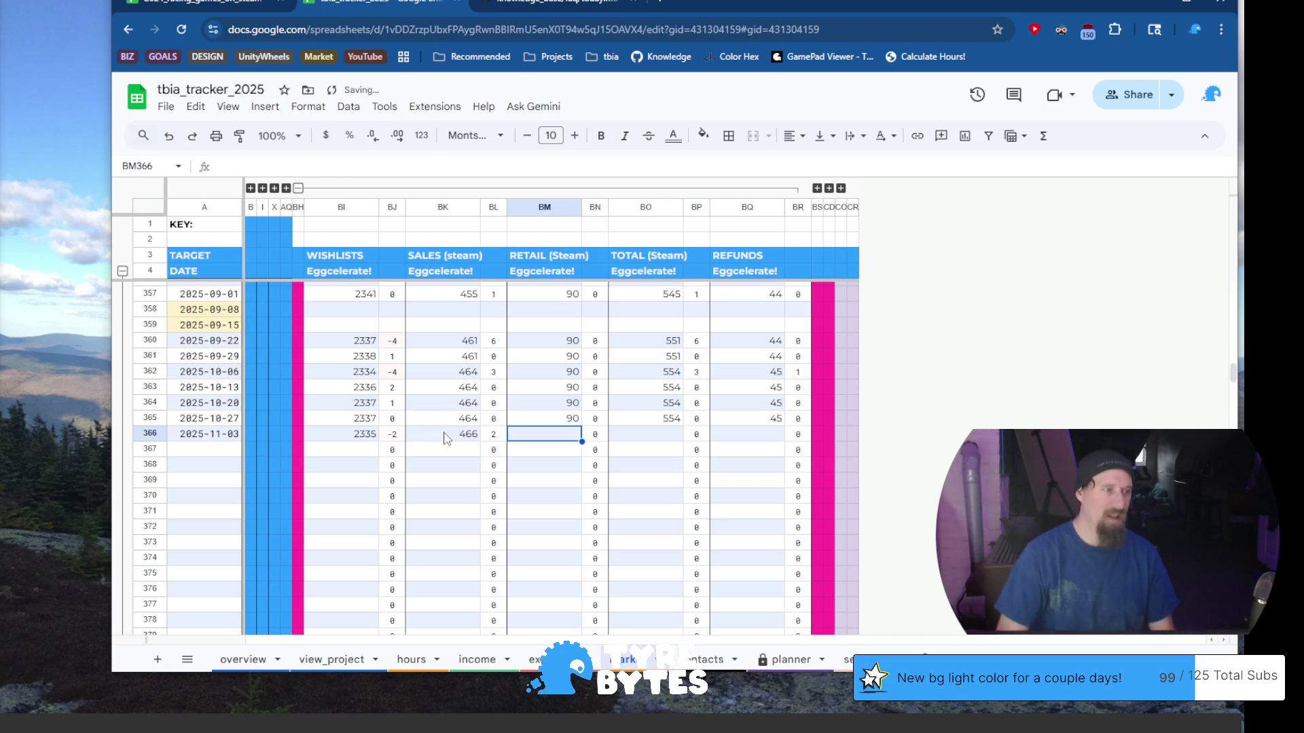
type("90")
key("Tab")
key("Tab")
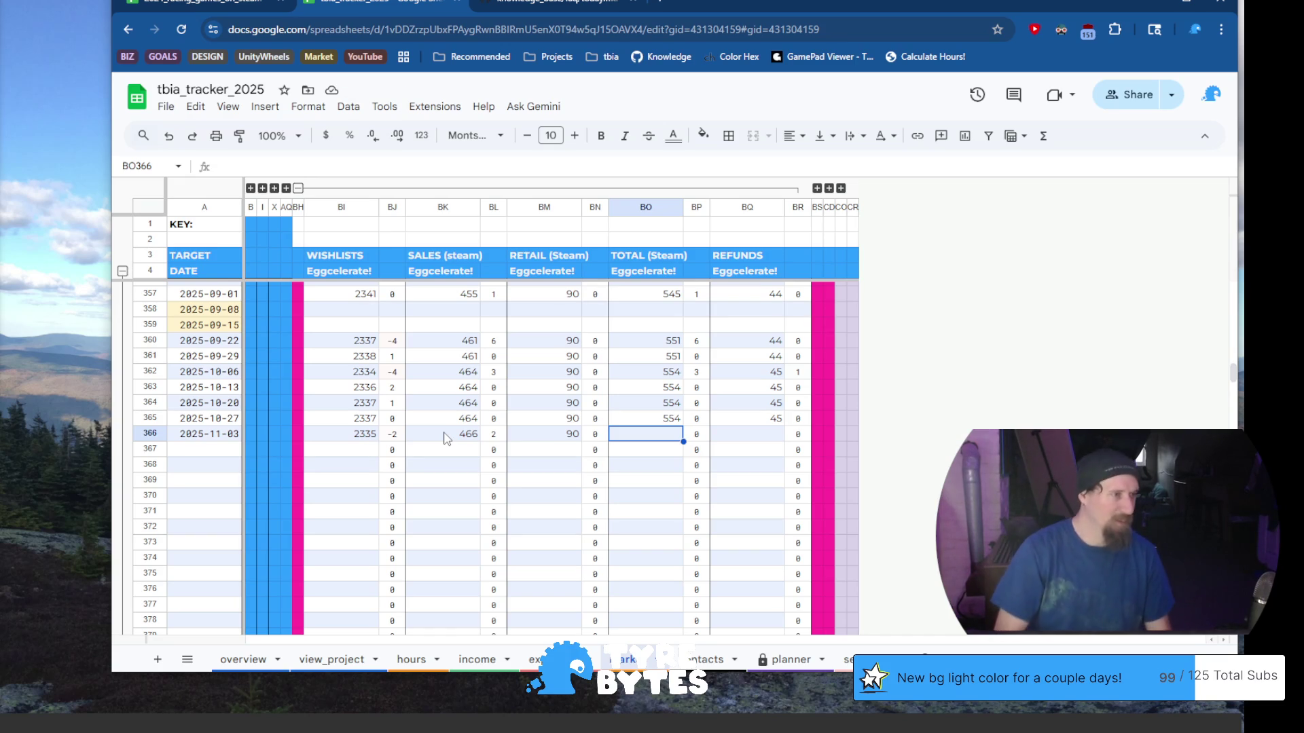
type("556")
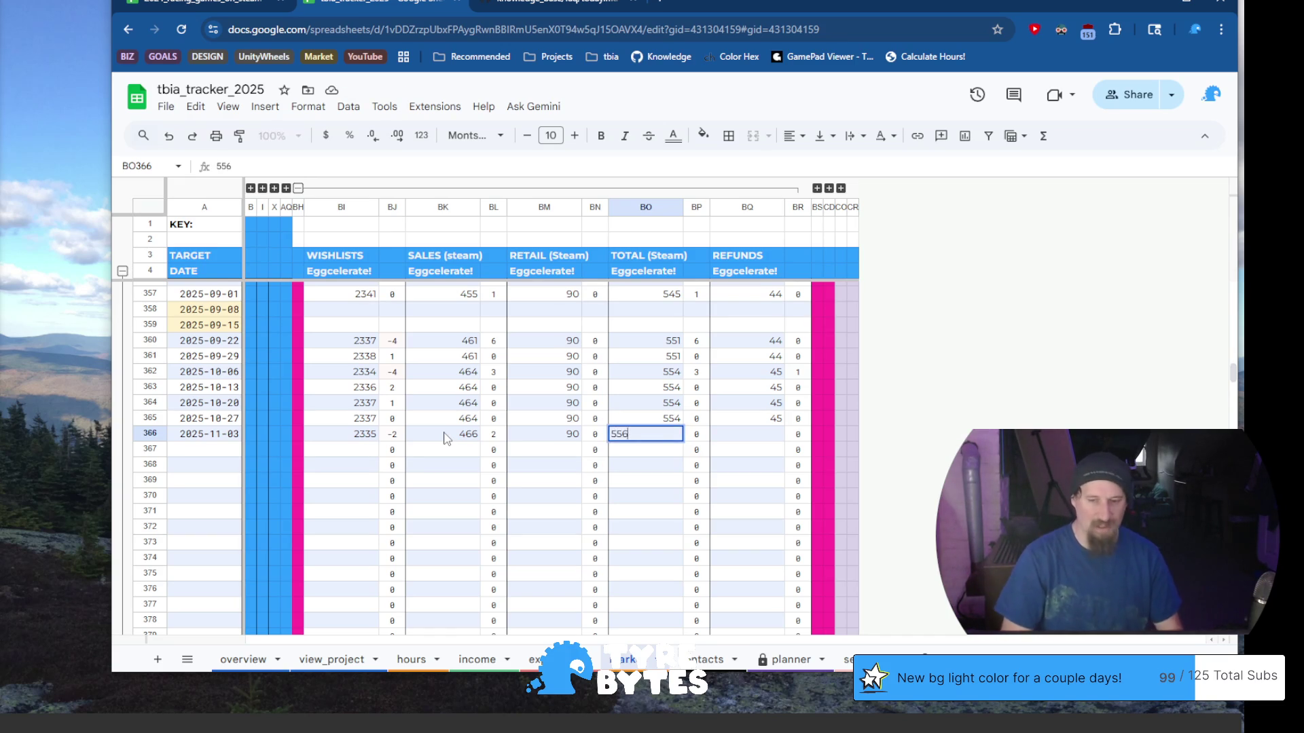
key("Tab")
key("Tab")
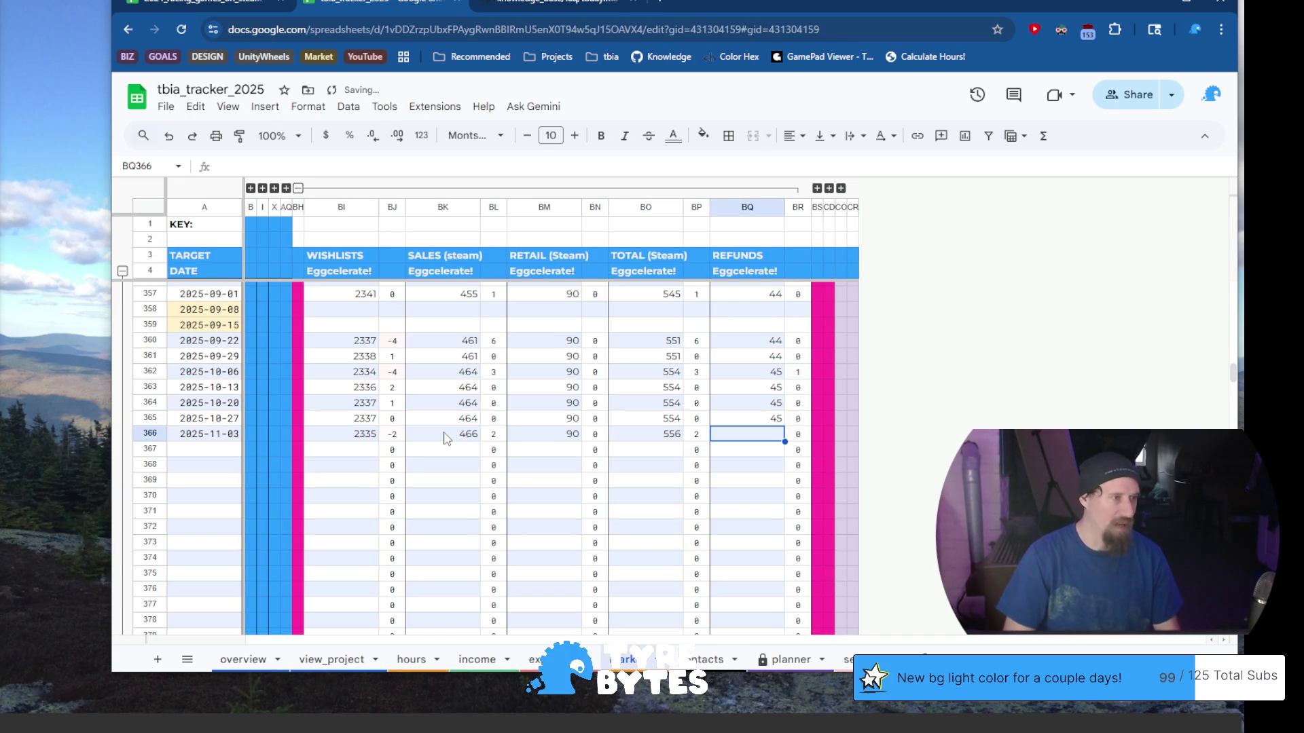
type("45")
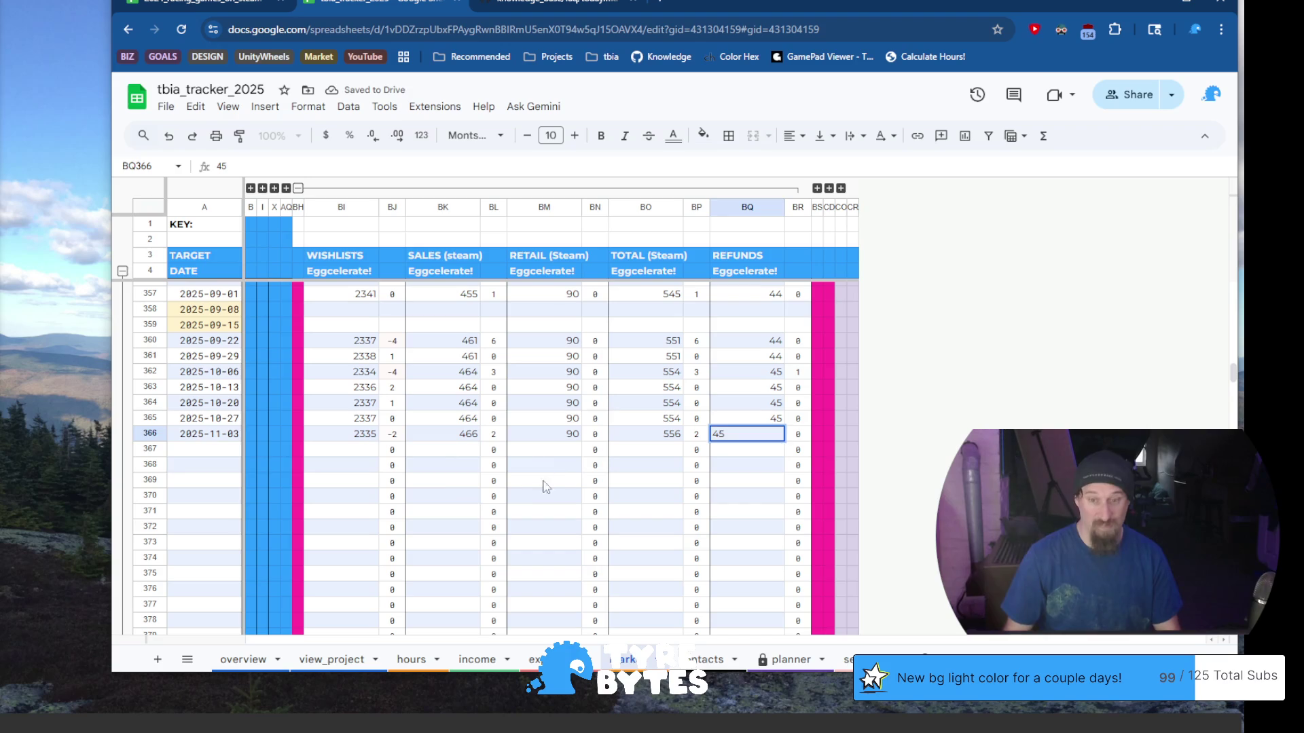
left_click(560, 469)
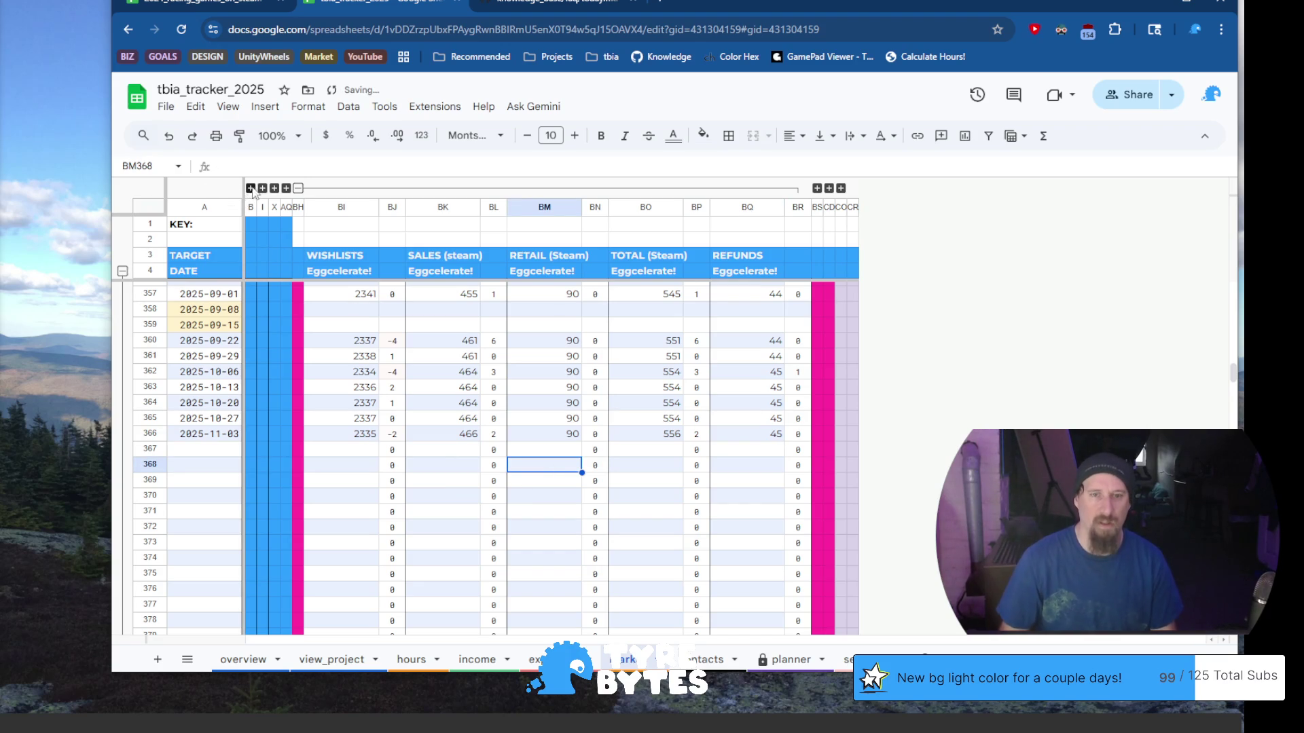
left_click(298, 188)
Expand the Eggy North columns and enter wishlists 377 and sales 288
left_click(310, 188)
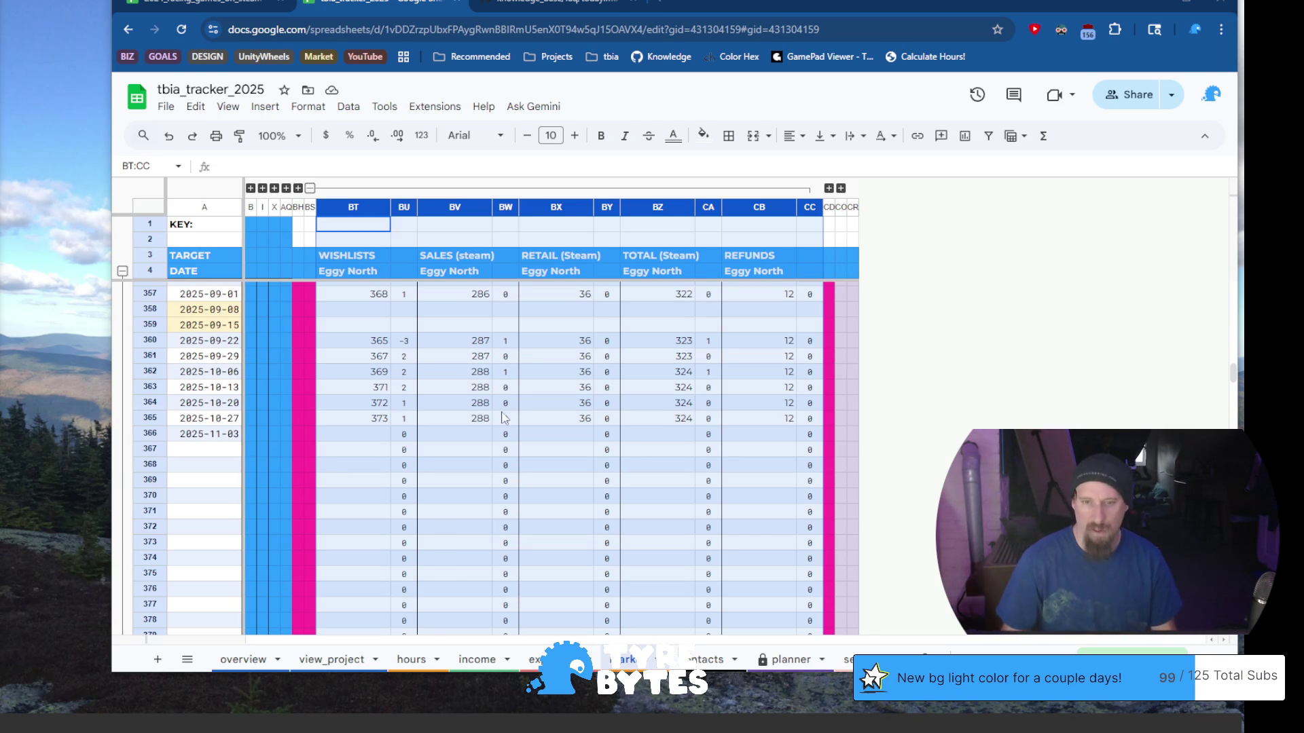
left_click(355, 436)
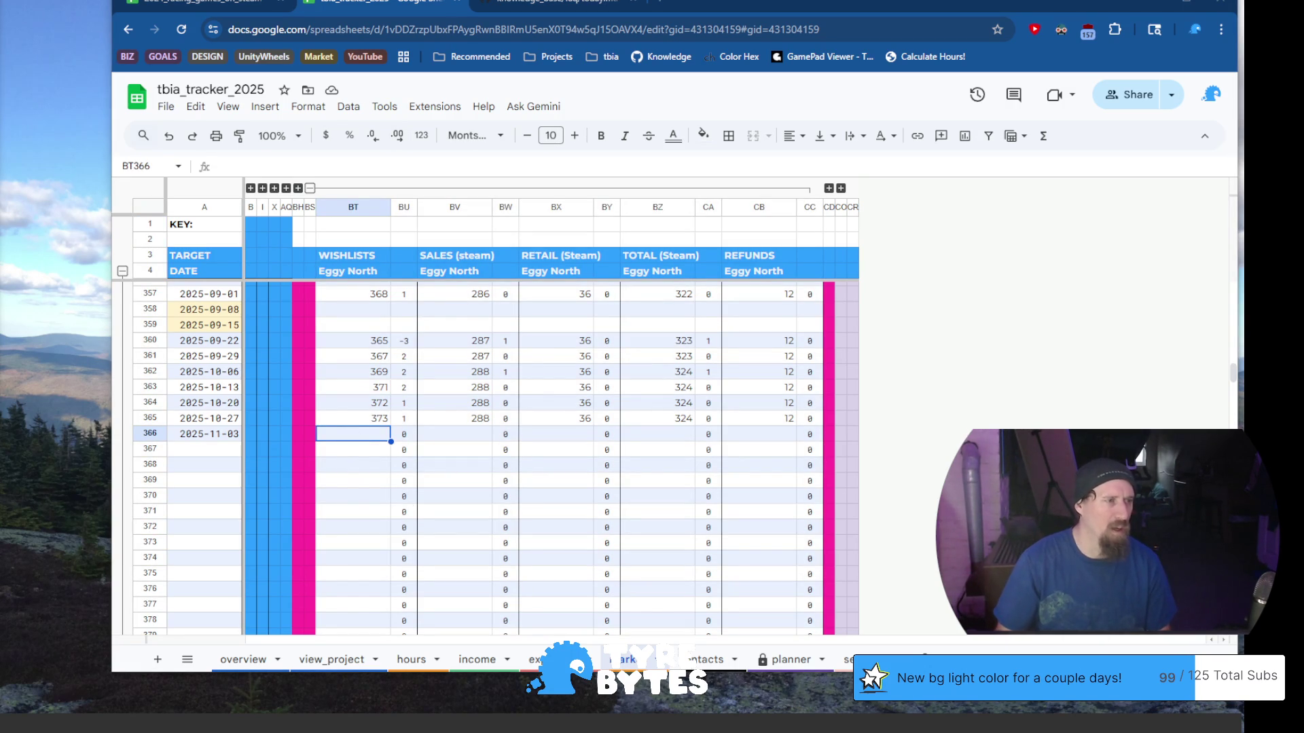
type("377")
key("Tab")
key("Tab")
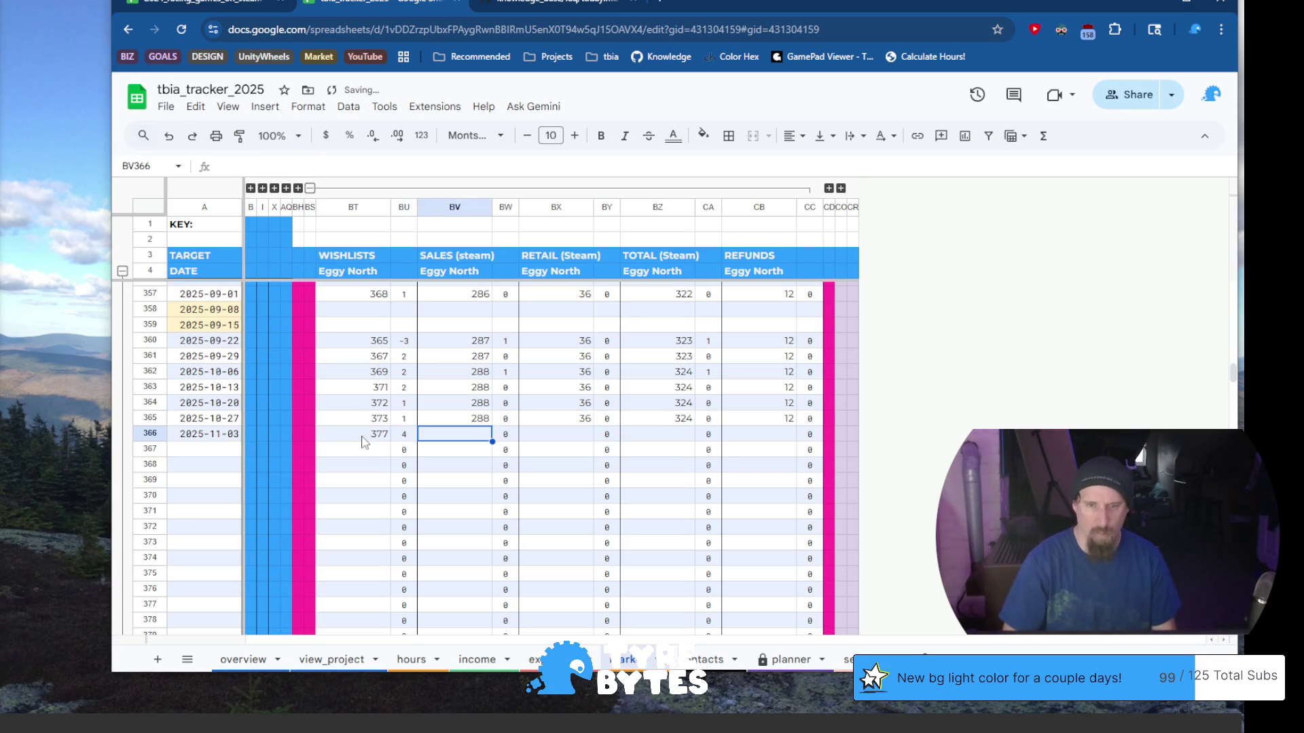
type("288")
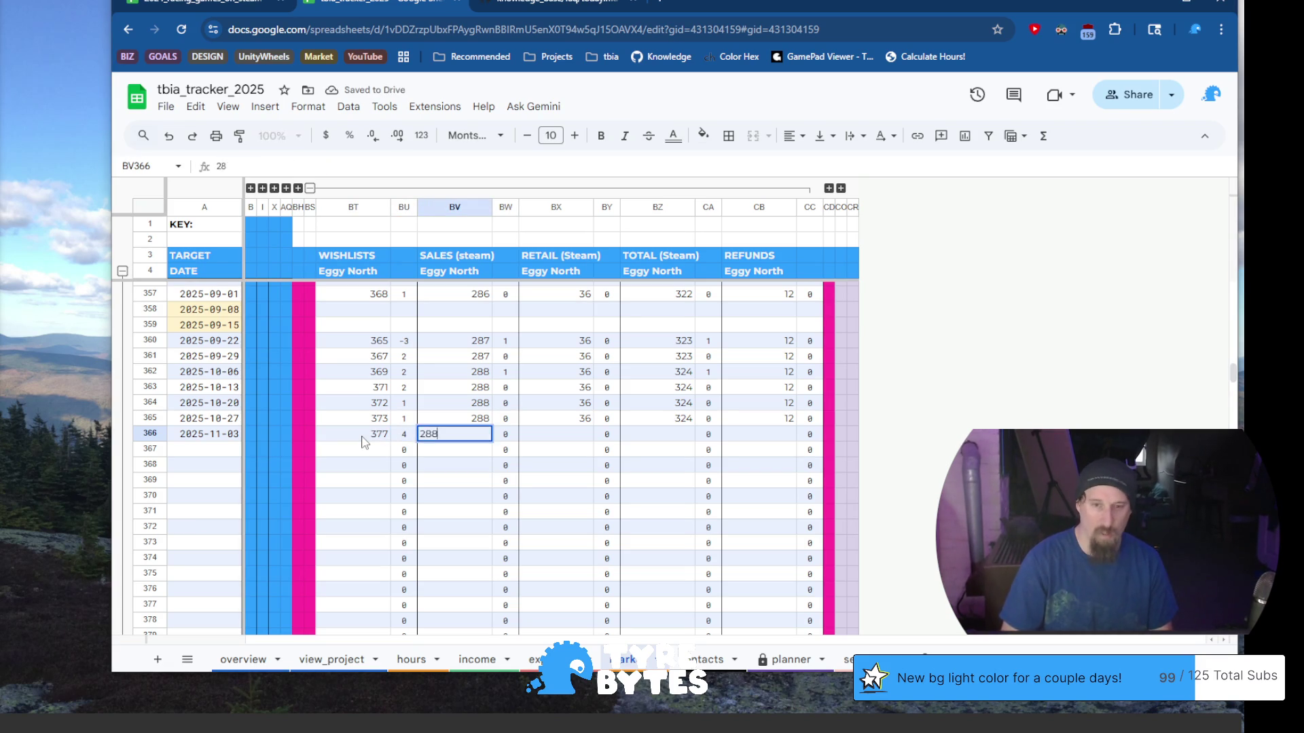
key("Tab")
key("Tab")
Enter Eggy North retail 36, total 324 and refunds 12, then collapse the group
type("36")
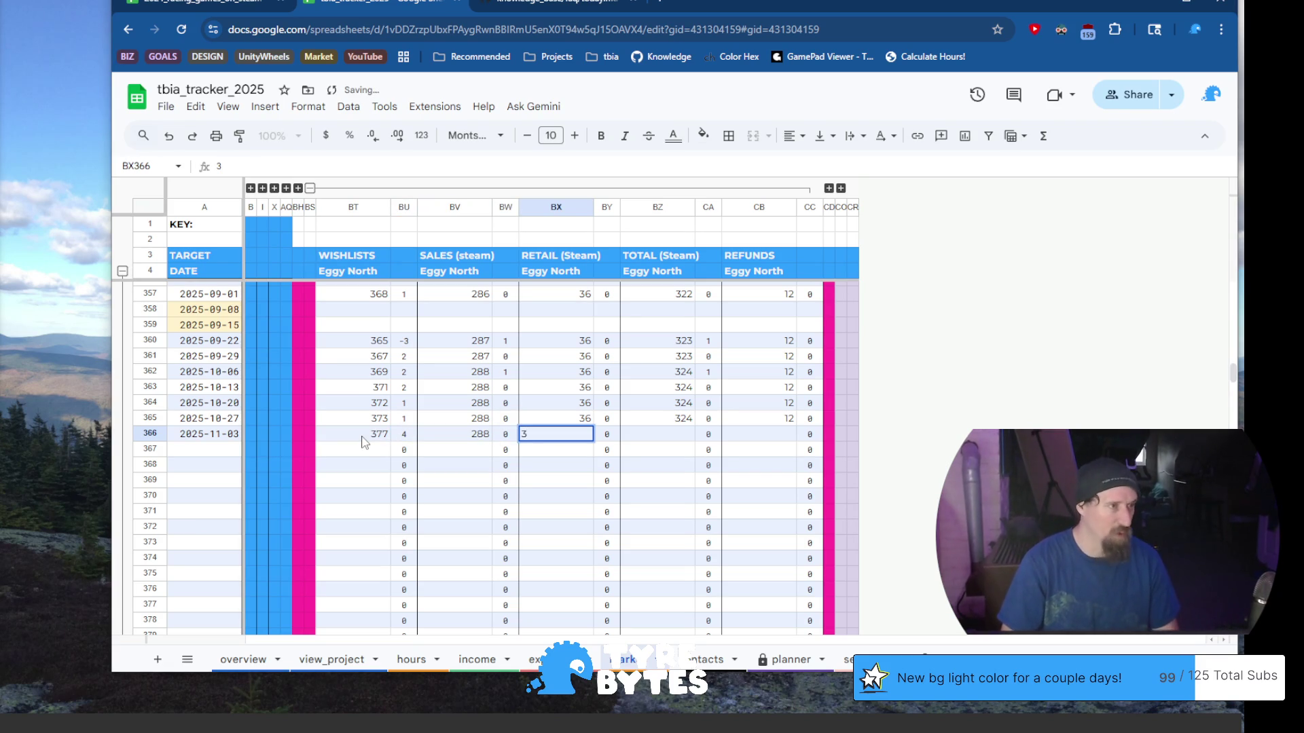
key("Tab")
key("Tab")
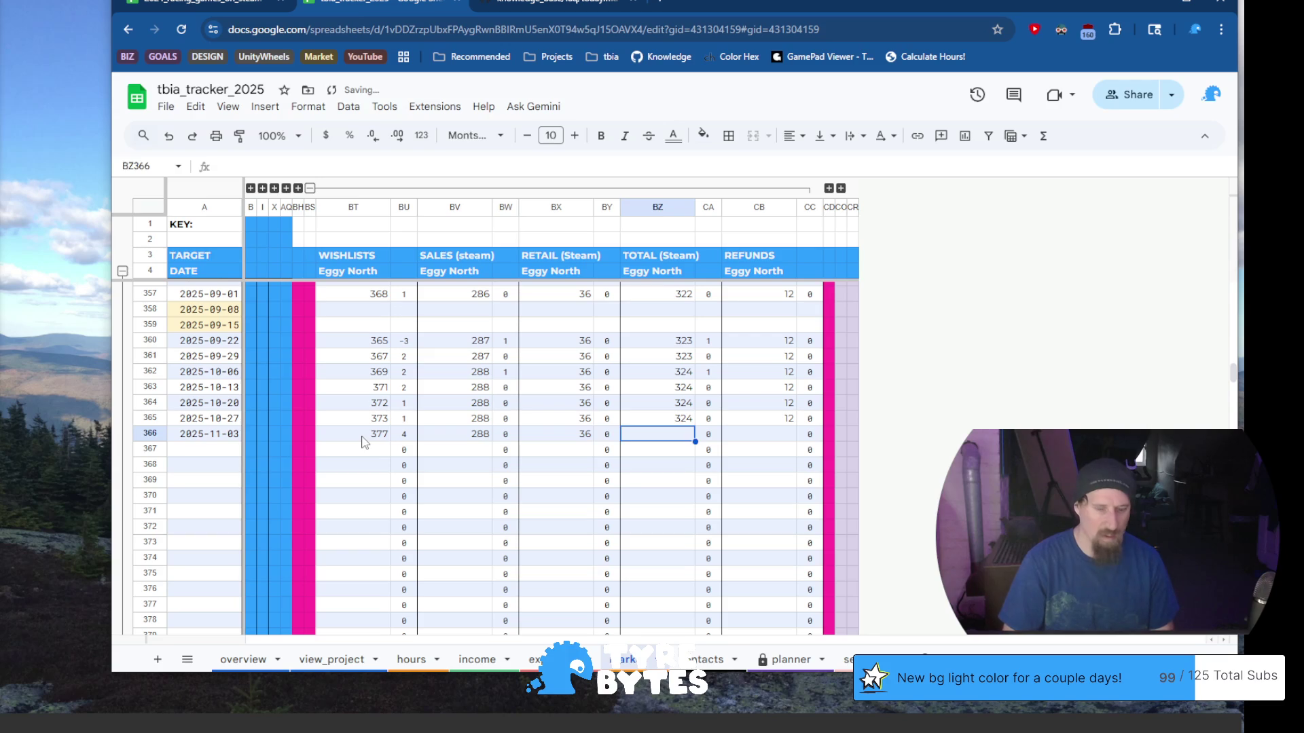
type("324")
key("Tab")
key("Tab")
type("12")
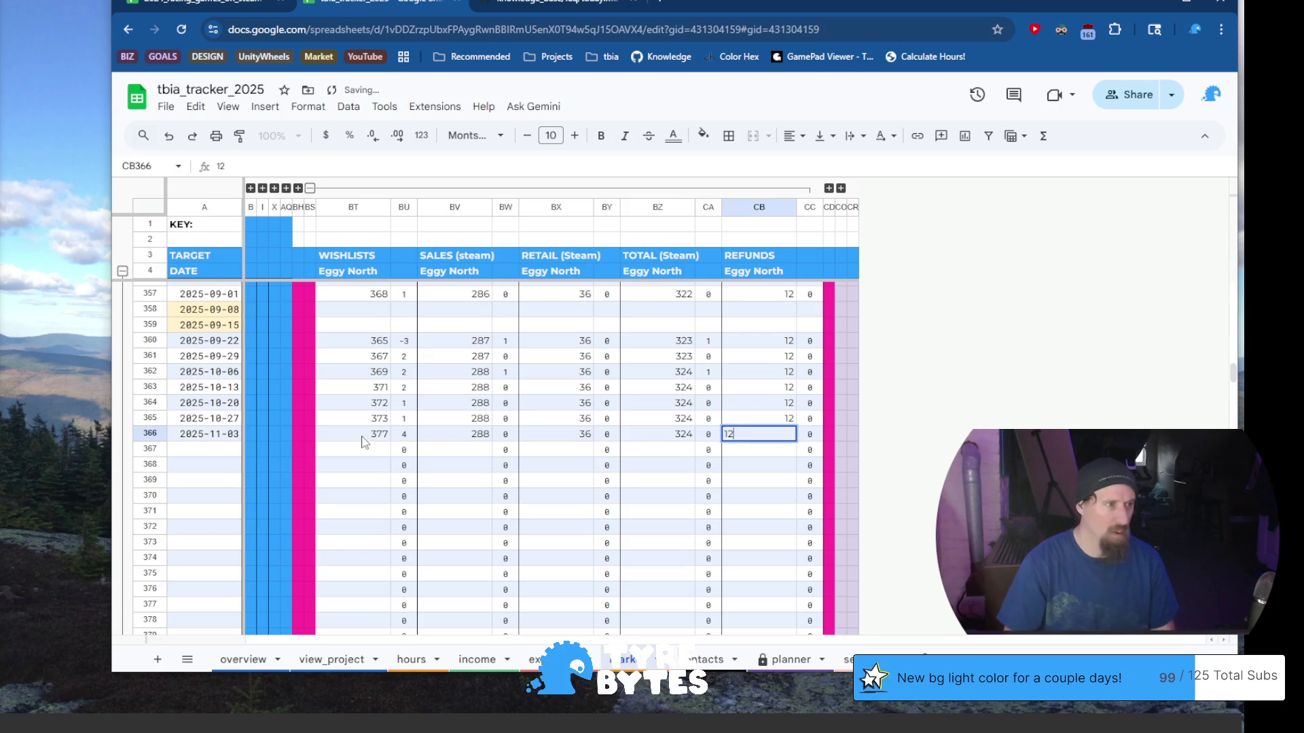
left_click(464, 481)
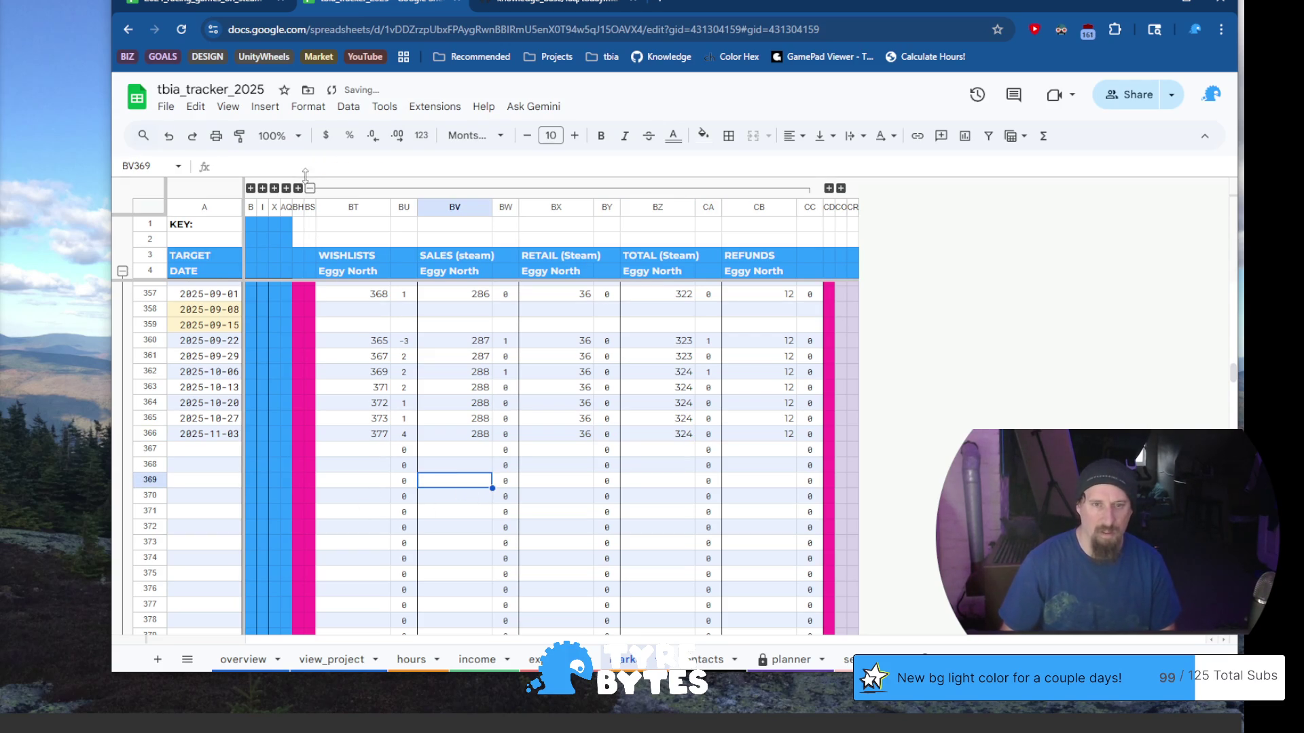
left_click(310, 188)
Expand the Eggy Tropics columns and enter wishlists 1270 and sales 260 in row 366
left_click(322, 188)
left_click(379, 436)
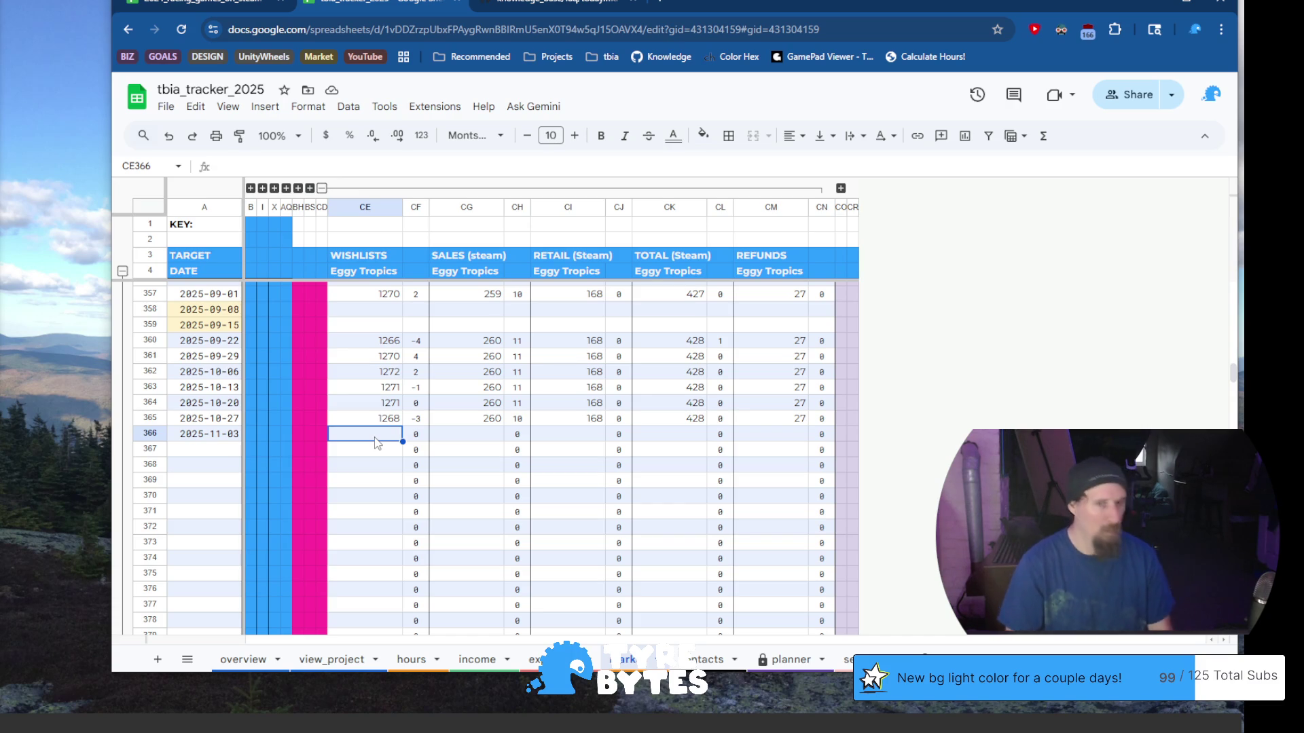
type("1270")
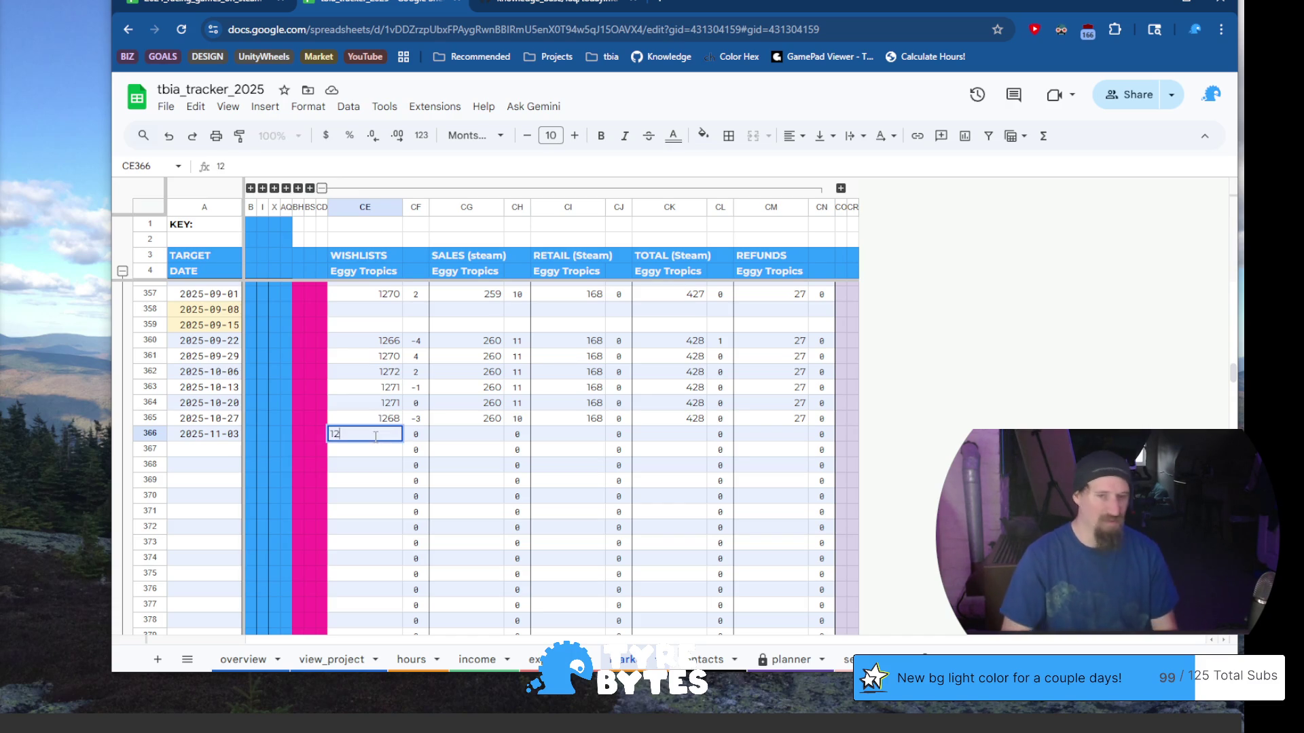
key("Tab")
key("Tab")
type("260")
key("Tab")
key("Tab")
Enter Eggy Tropics retail 168, total 428 and refunds 27, then collapse the group
type("168")
key("Tab")
key("Tab")
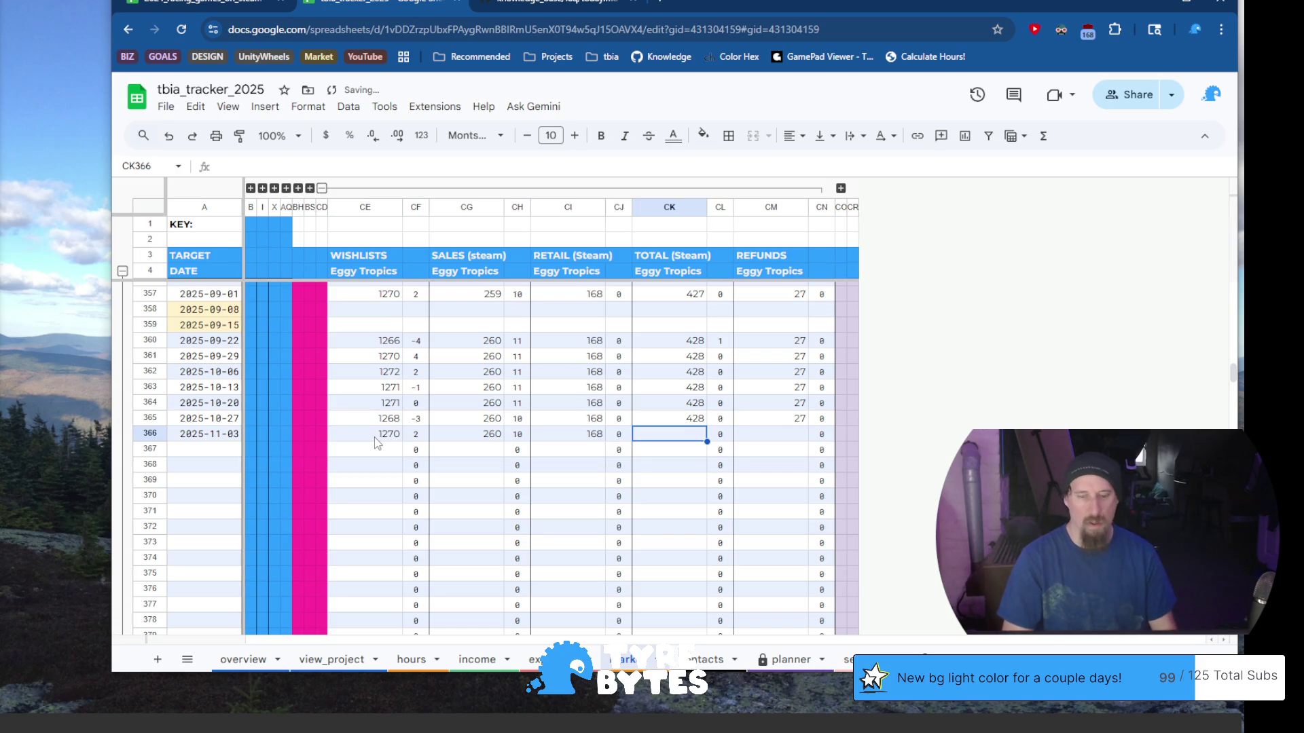
type("428")
key("Tab")
key("Tab")
type("27")
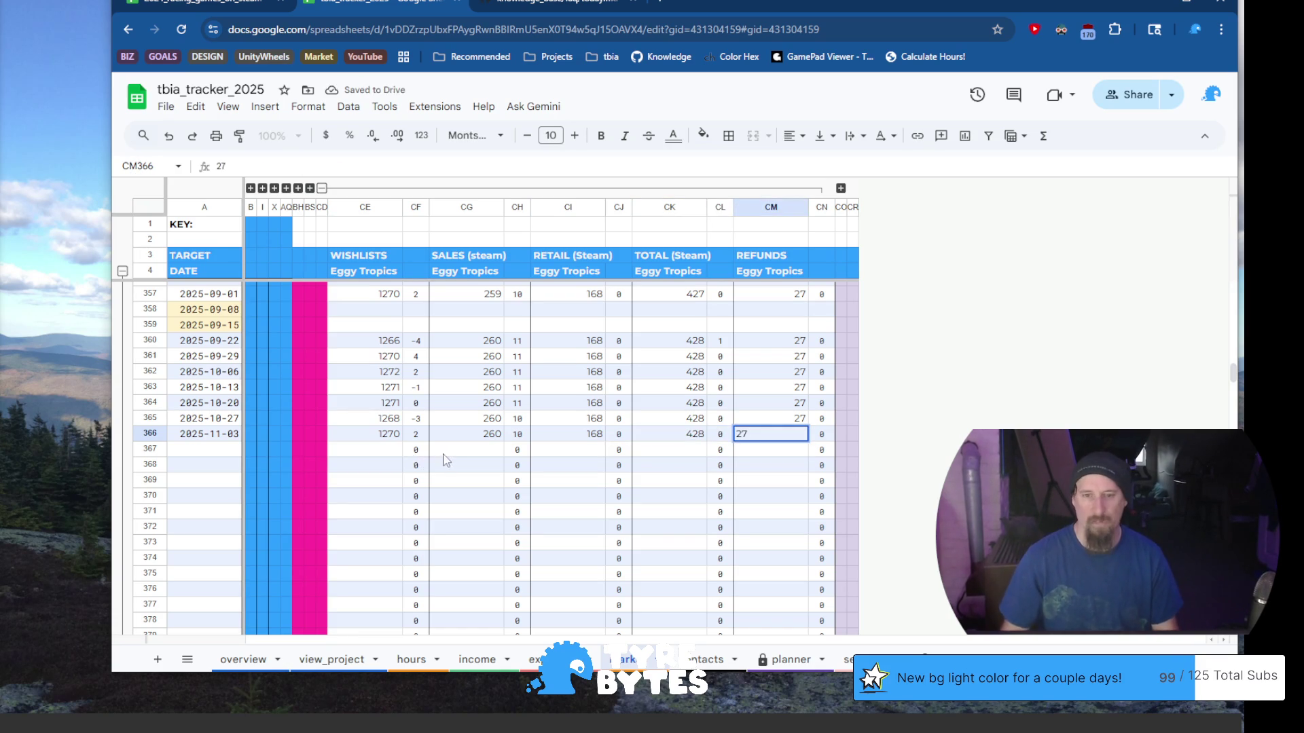
key("Return")
left_click(322, 188)
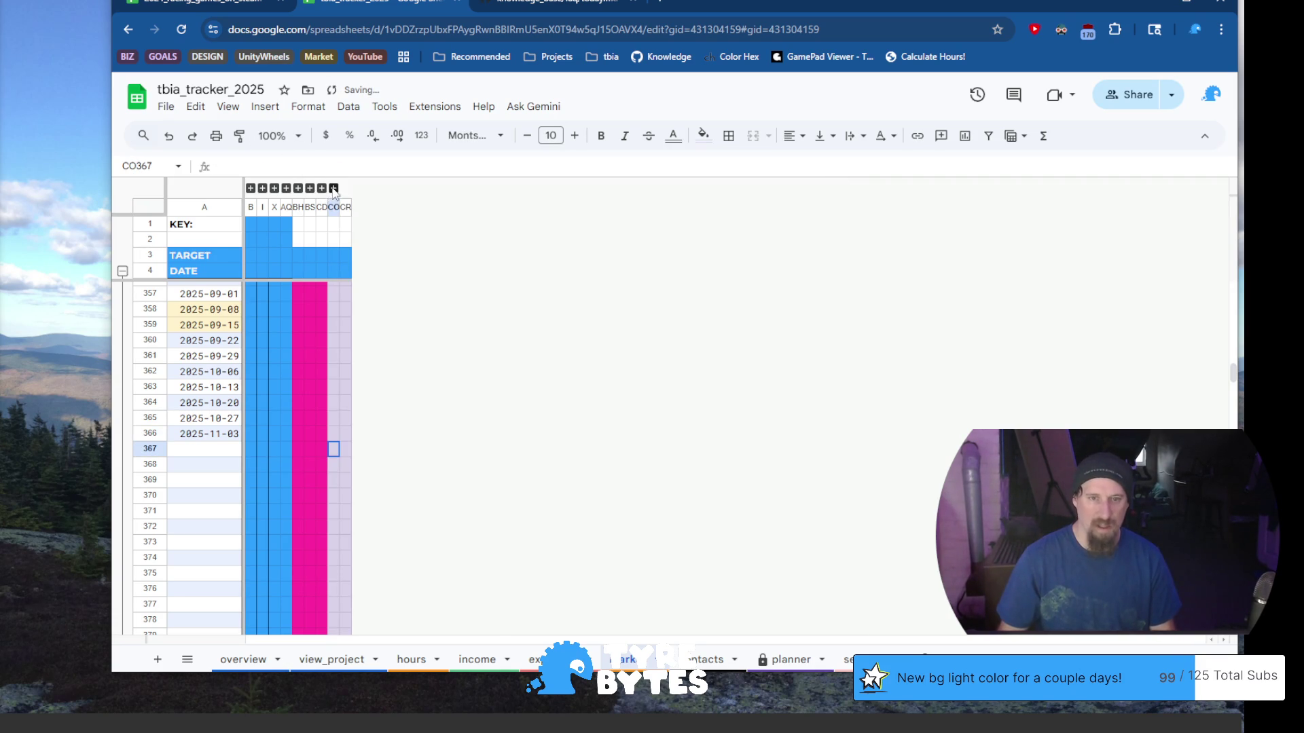
Log ShadowGhost SGP Unity sales 27 and refunds 0 in CP366–CQ366, then show the Players columns
left_click(333, 188)
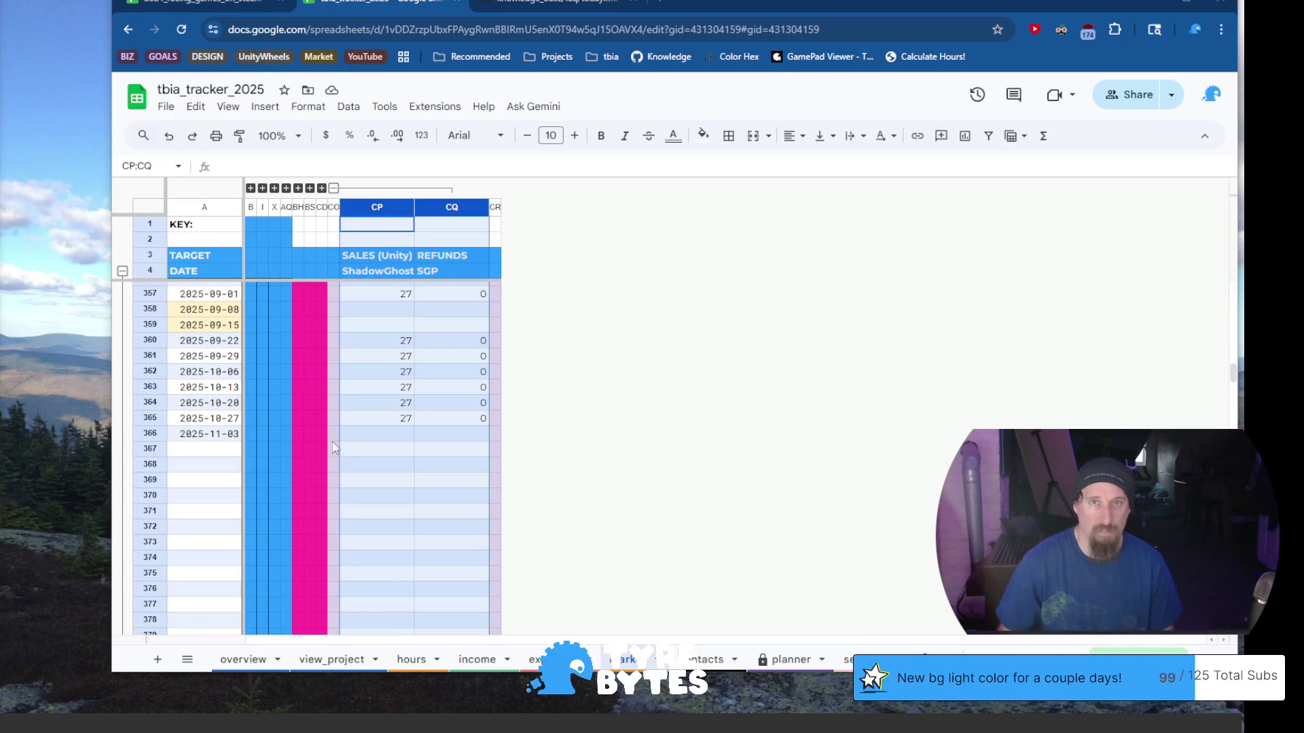
left_click(411, 438)
type("27")
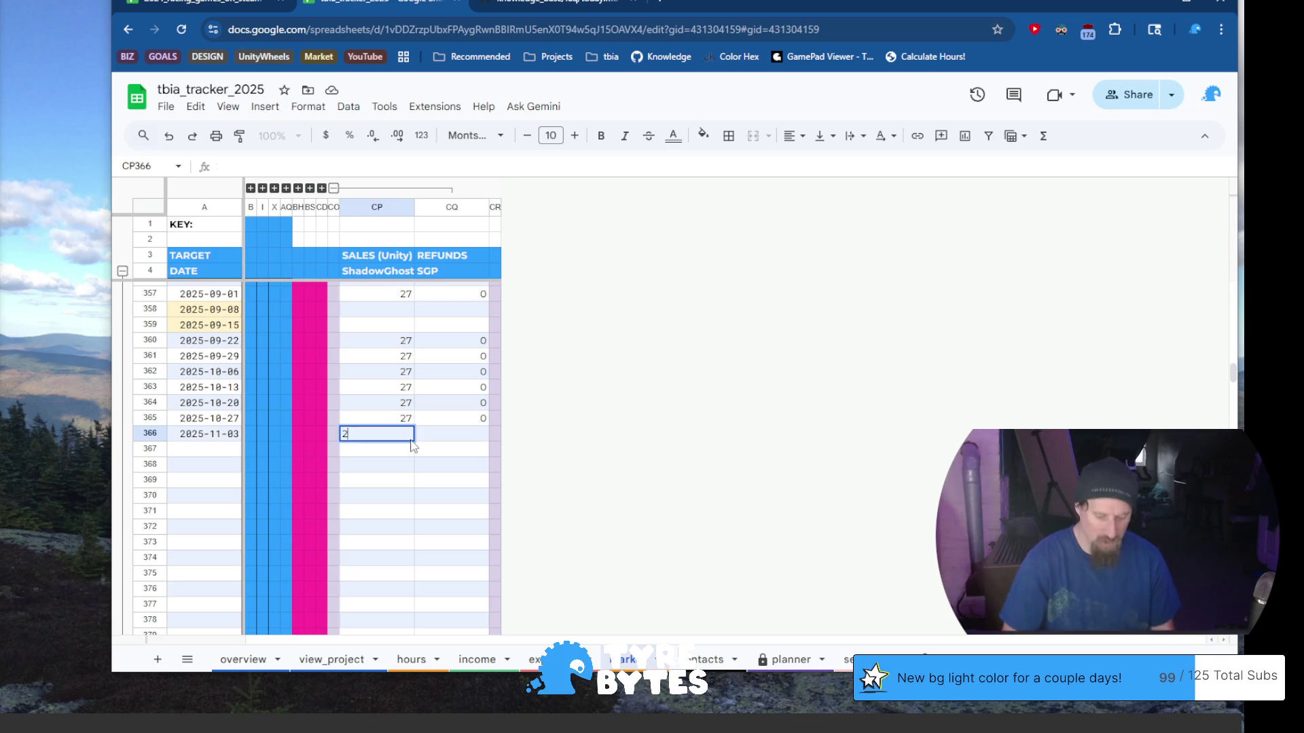
key("Tab")
type("0")
key("Return")
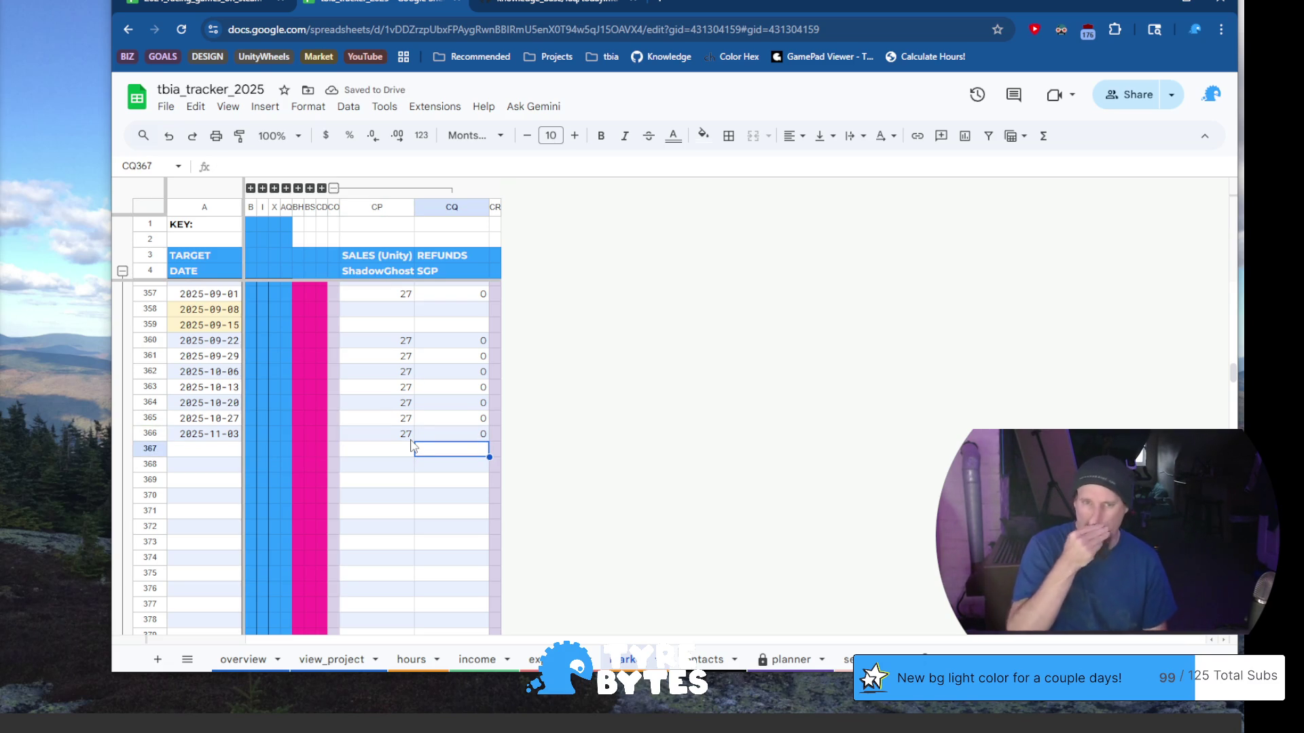
left_click(333, 188)
left_click(251, 189)
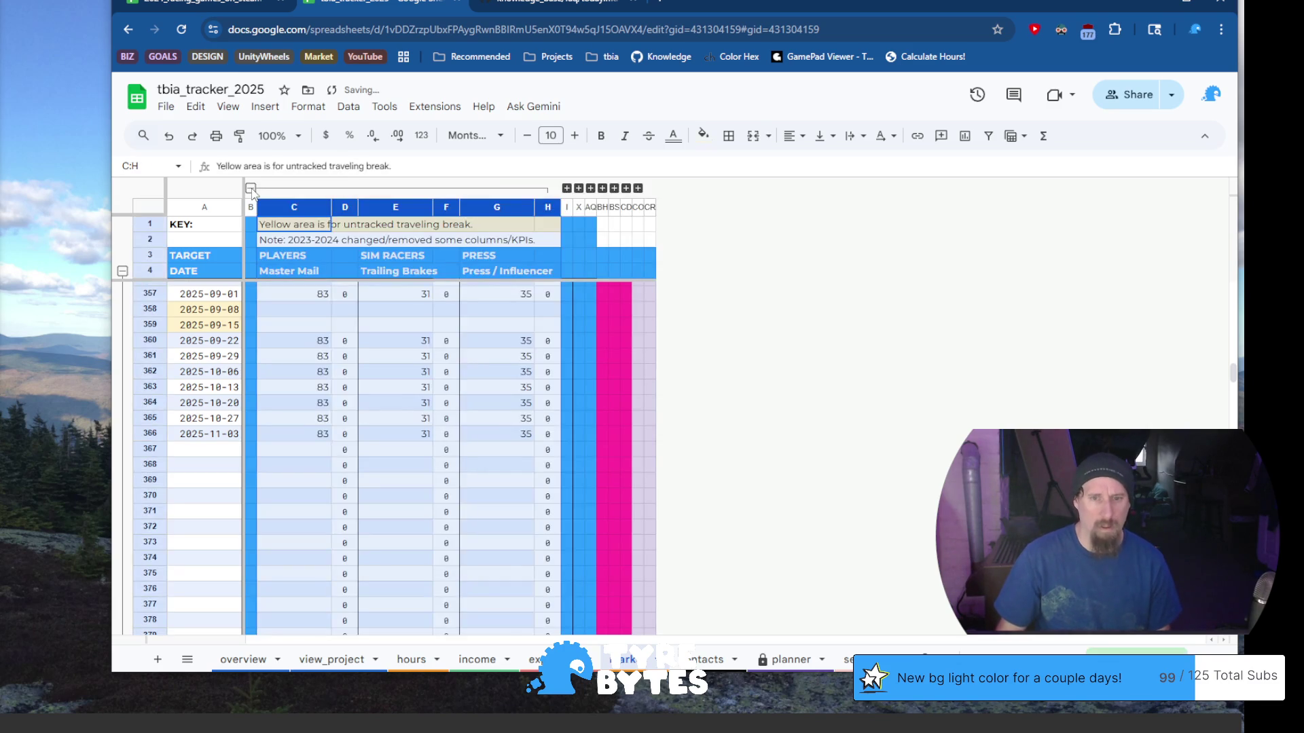
Collapse the Players, Sim Racers and Press column group above columns C–H
left_click(251, 189)
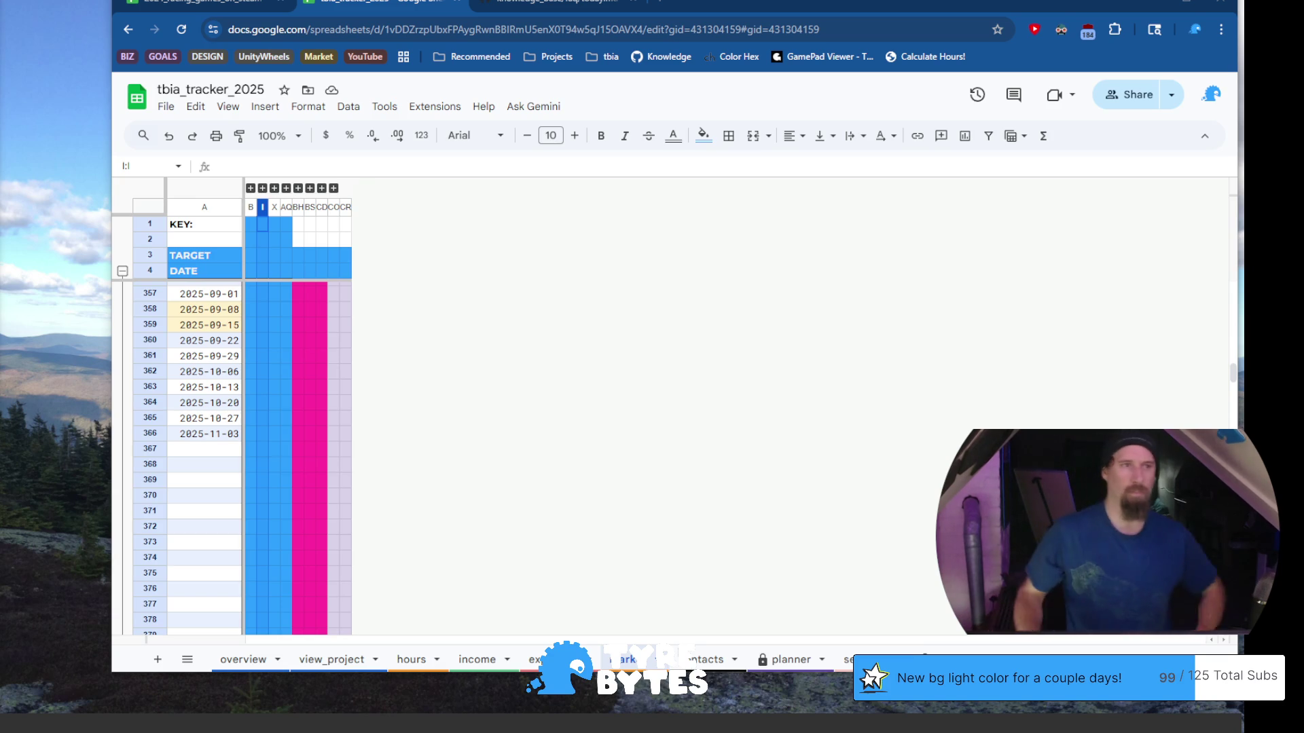
key("alt+Tab")
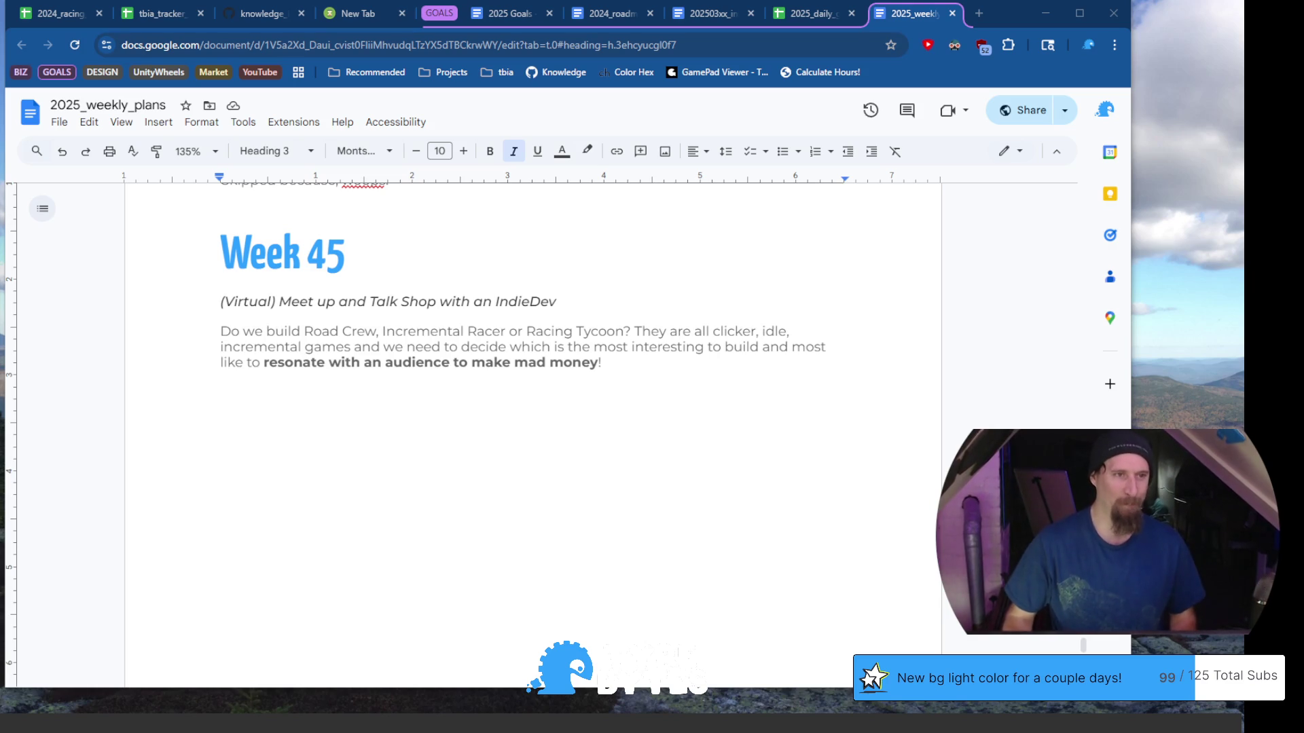
Select the entire Week 45 description paragraph, ending at 'money!', in 2025_weekly_plans
left_click(663, 356)
left_click(662, 314, "shift")
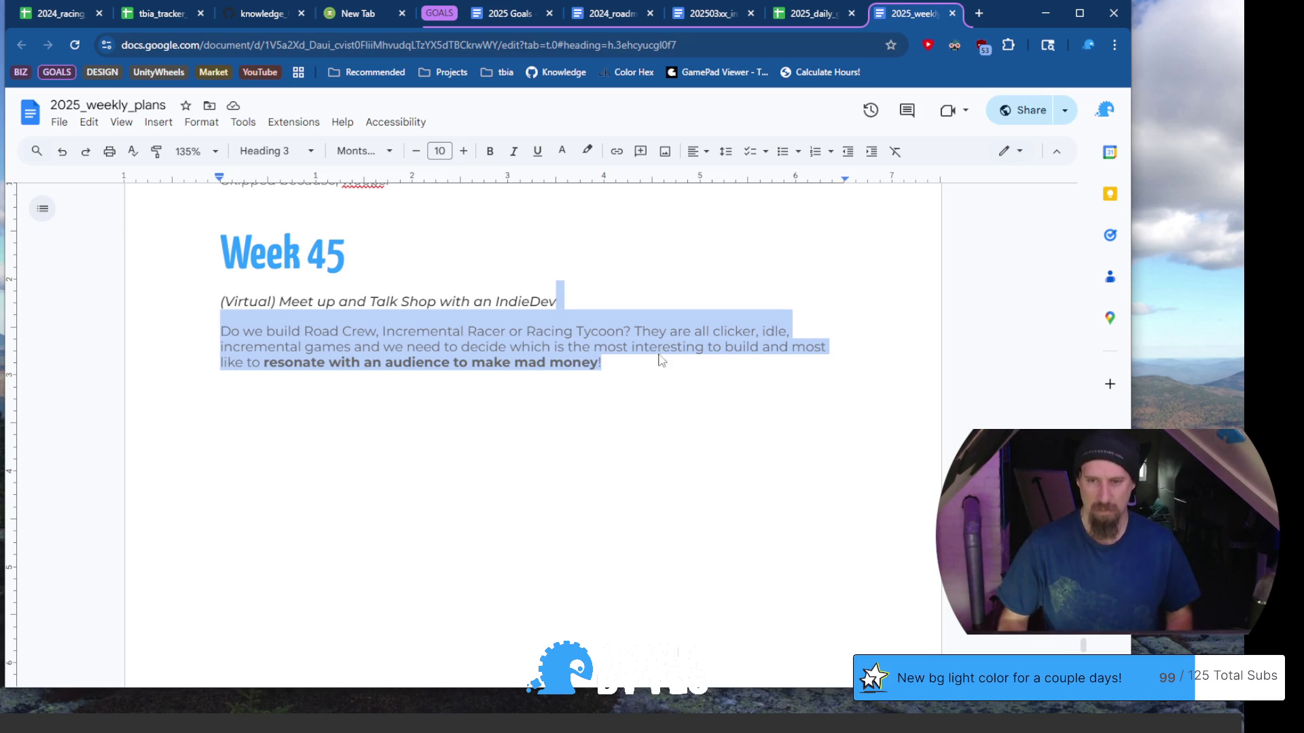
left_click(661, 358)
key("ctrl+shift+Up")
left_click(647, 359)
left_click(238, 331, "shift")
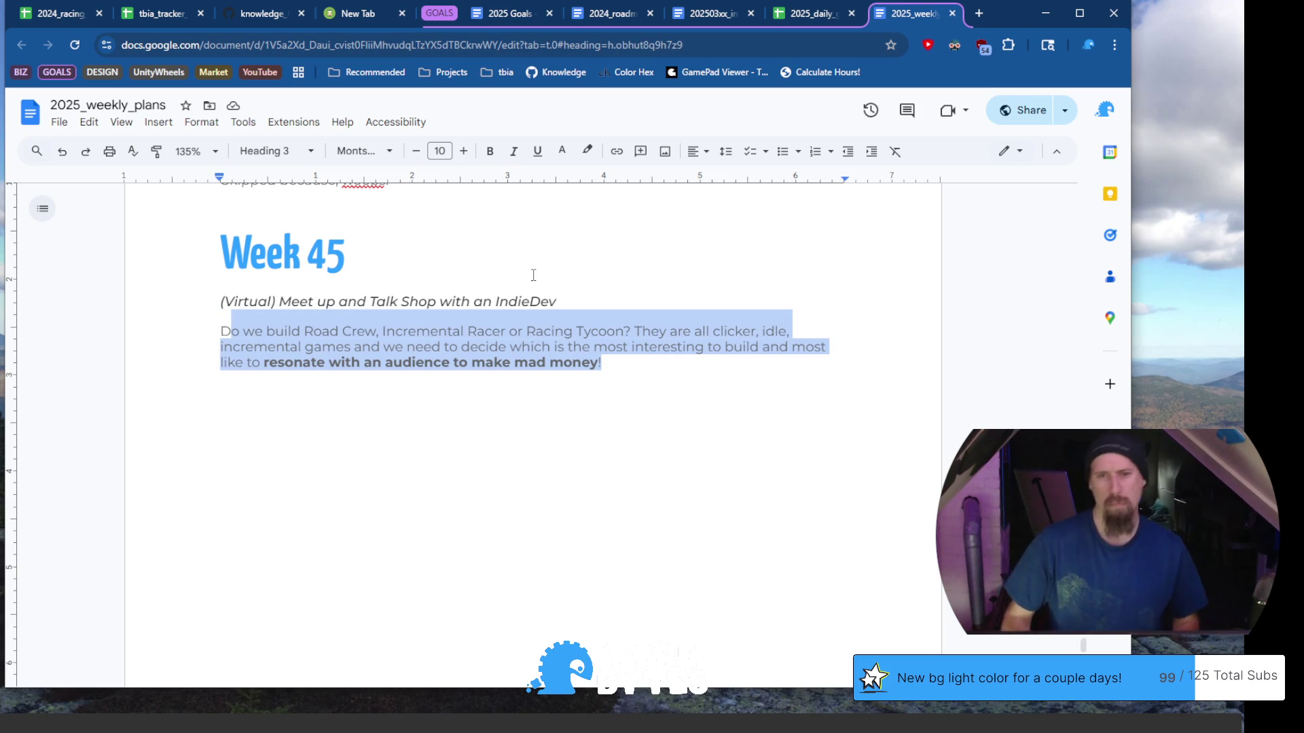
key("shift+Left")
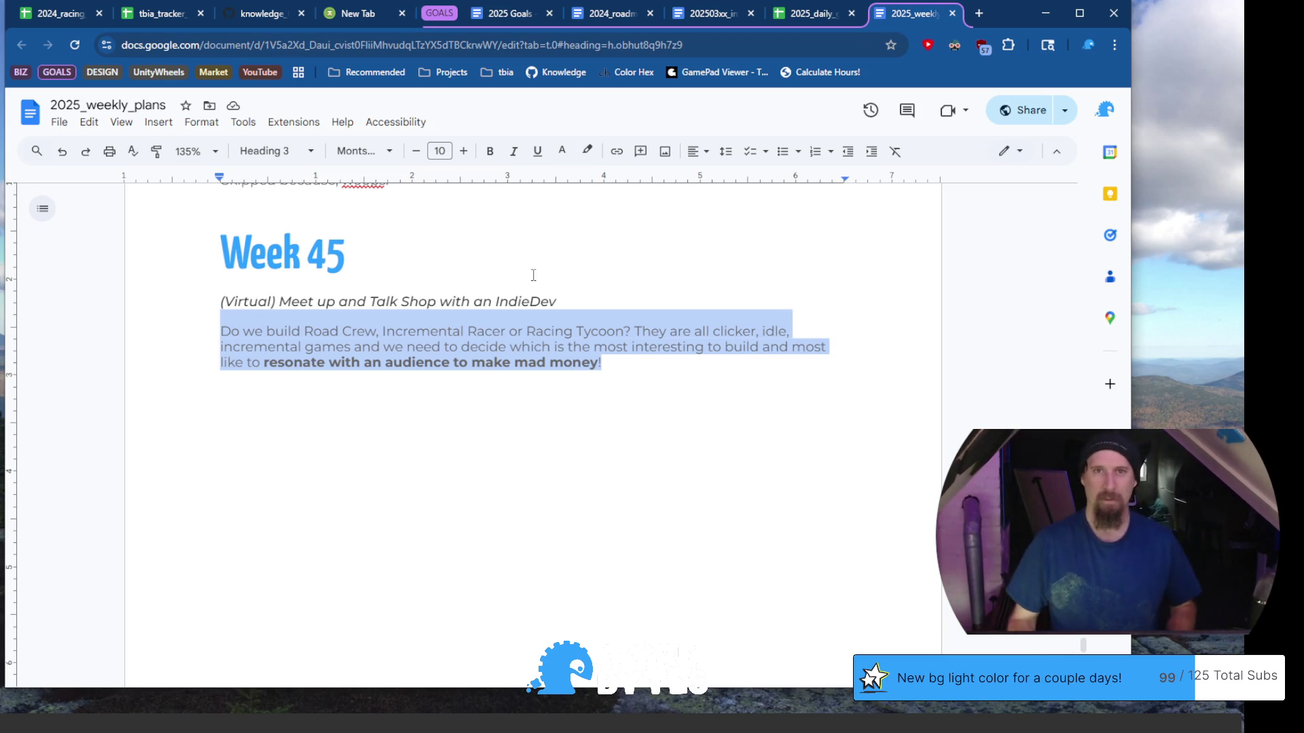
left_click(665, 370)
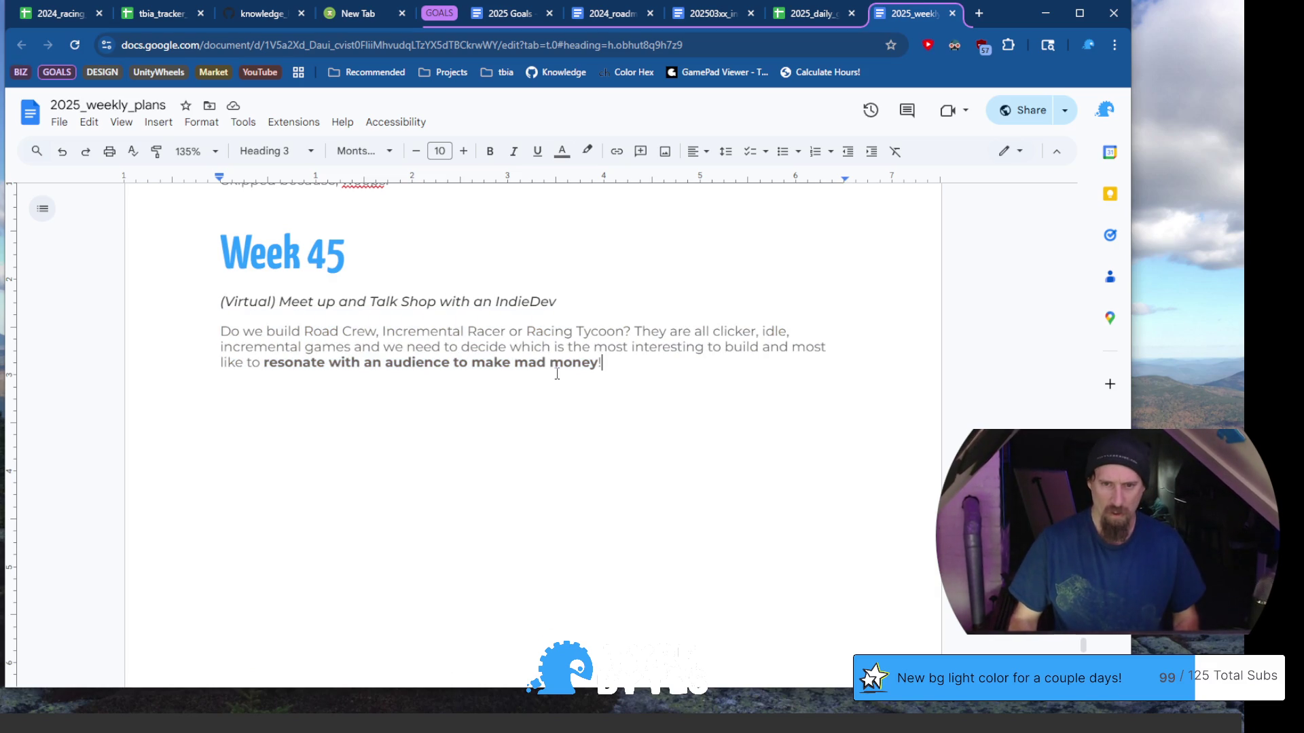
Rewrite the Week 45 paragraph as the comfort-bubble text ending 'Potentially make good contacts for future needs.'
triple_click(217, 335)
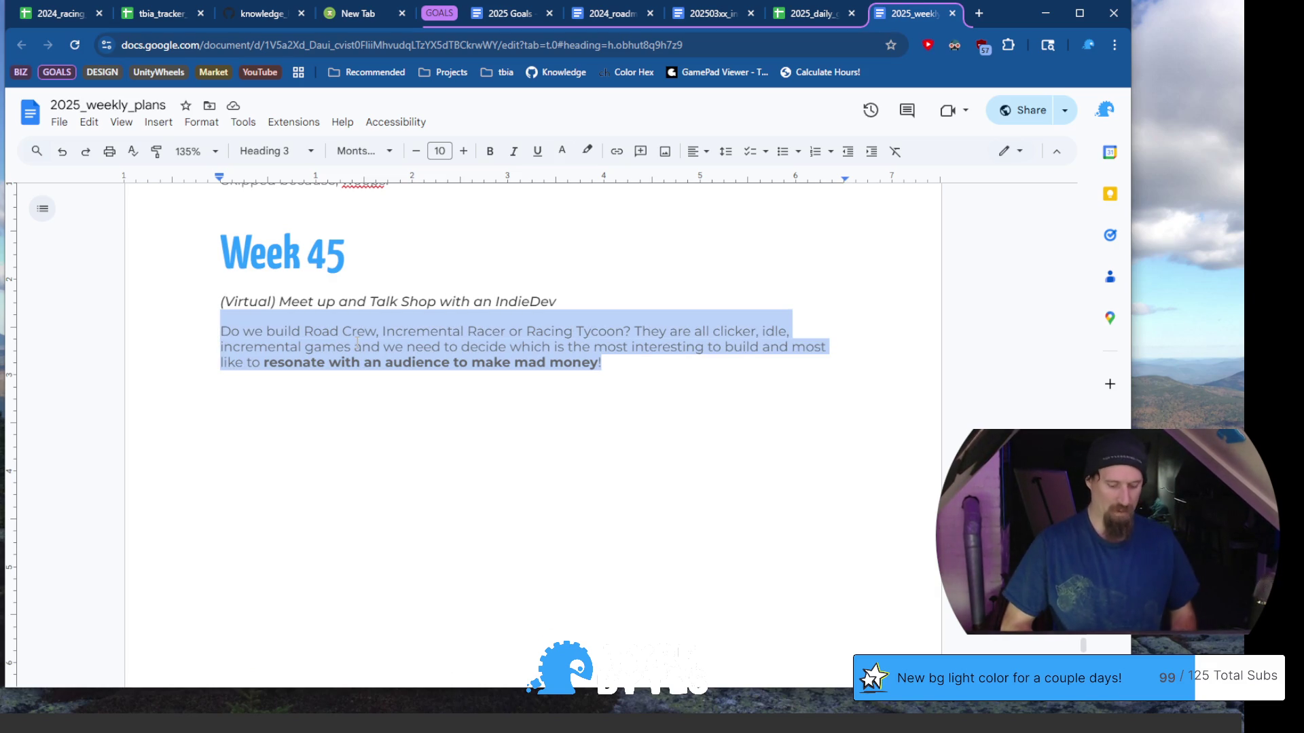
type("Get out of my comf")
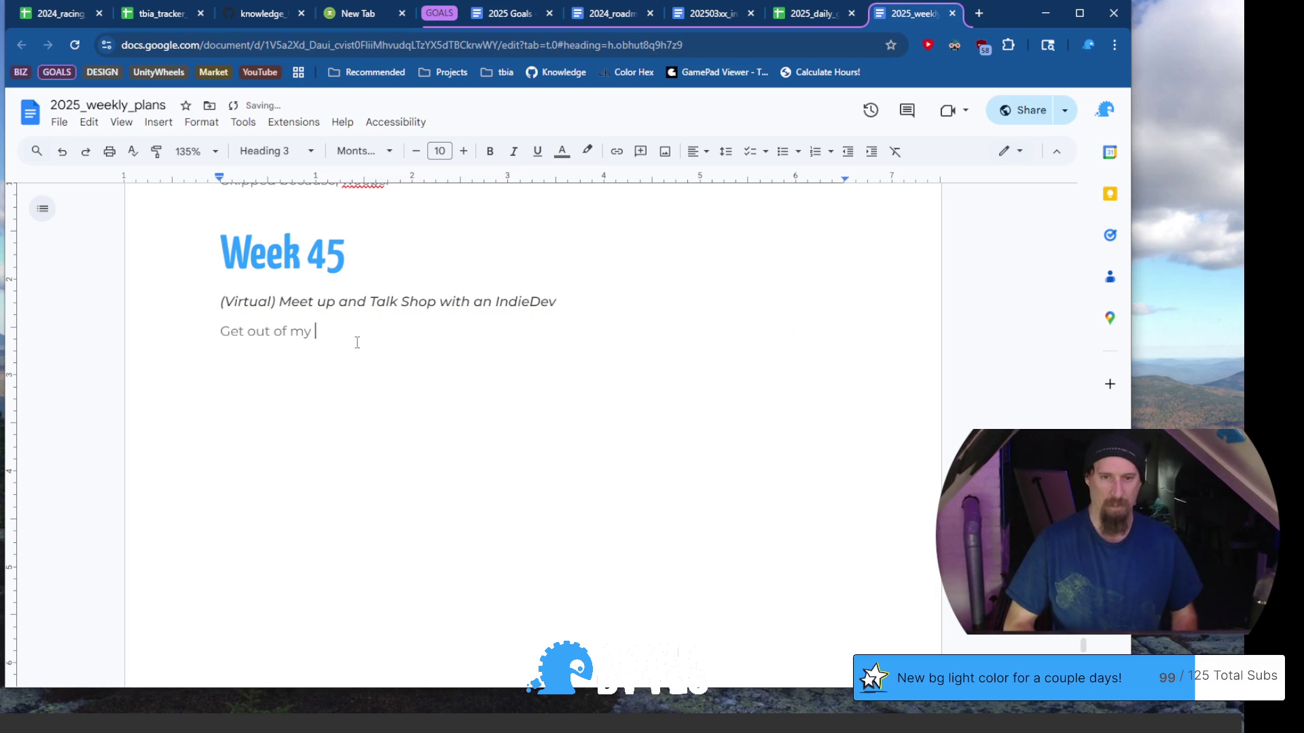
type("ort ")
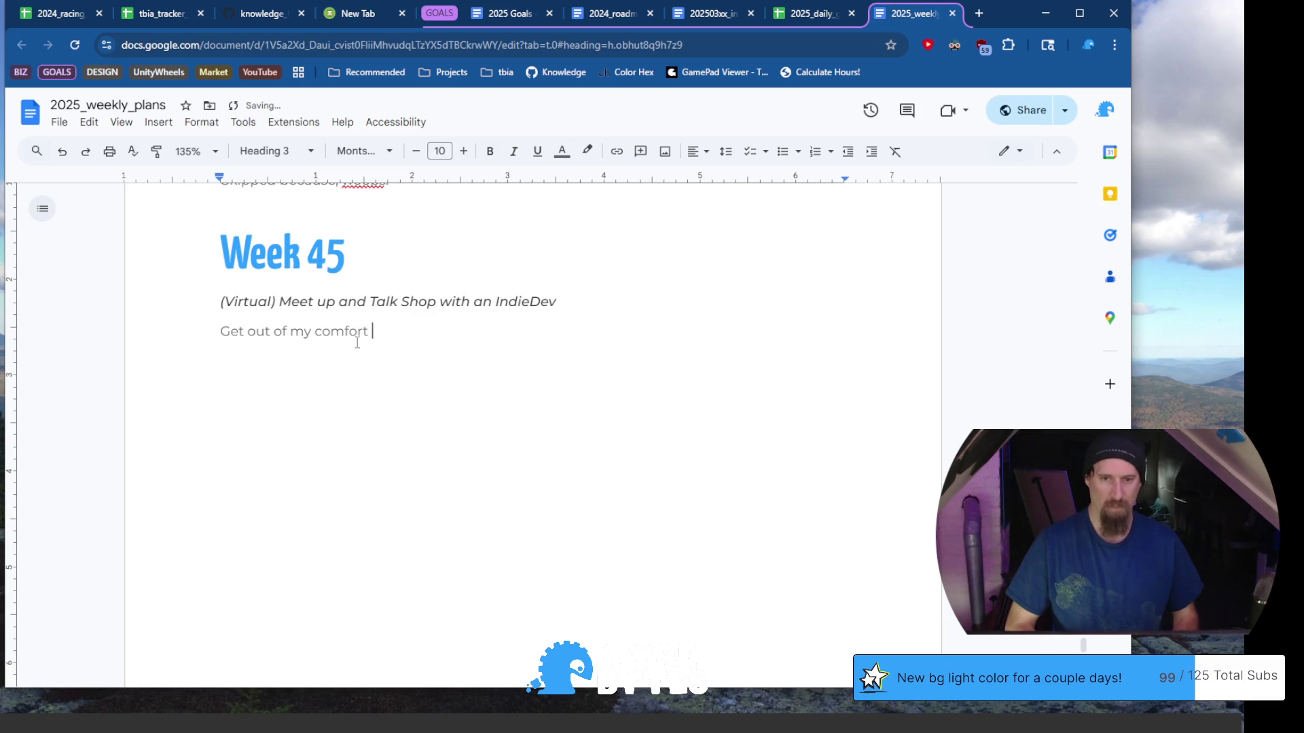
type("bubble slight")
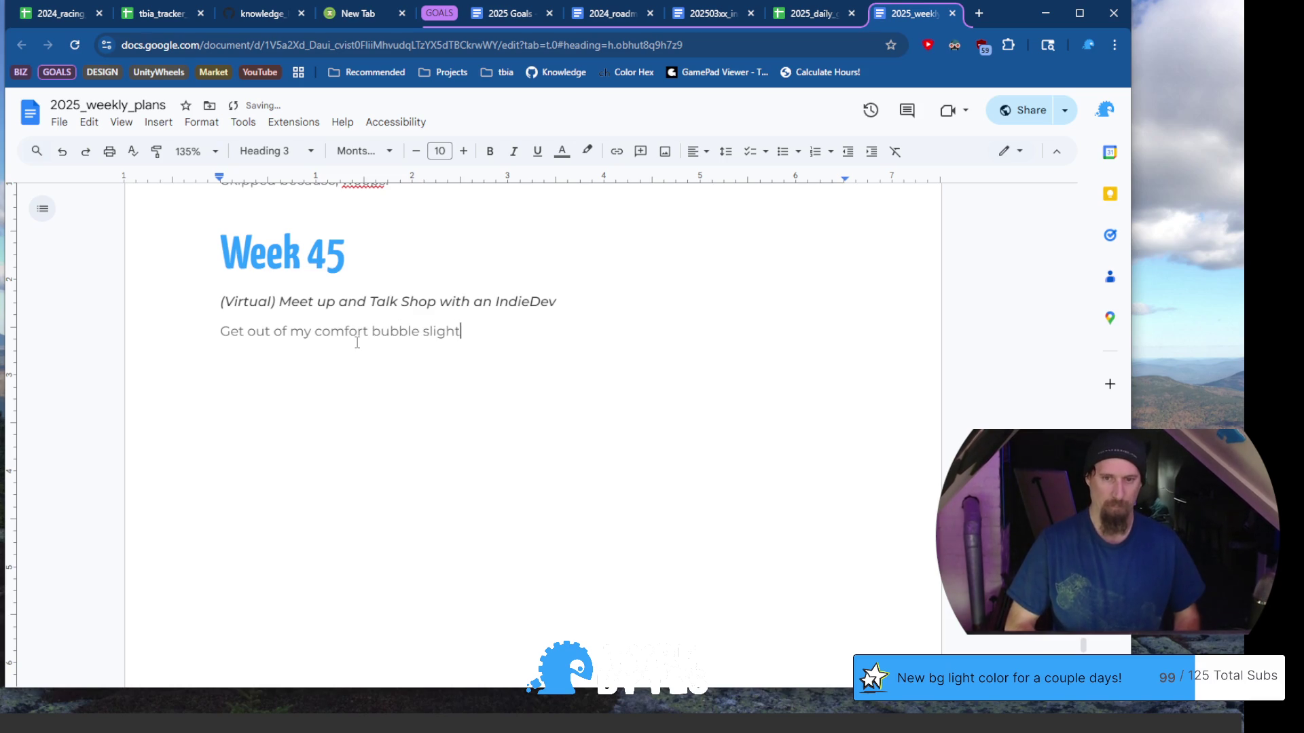
type("ly and learn ab")
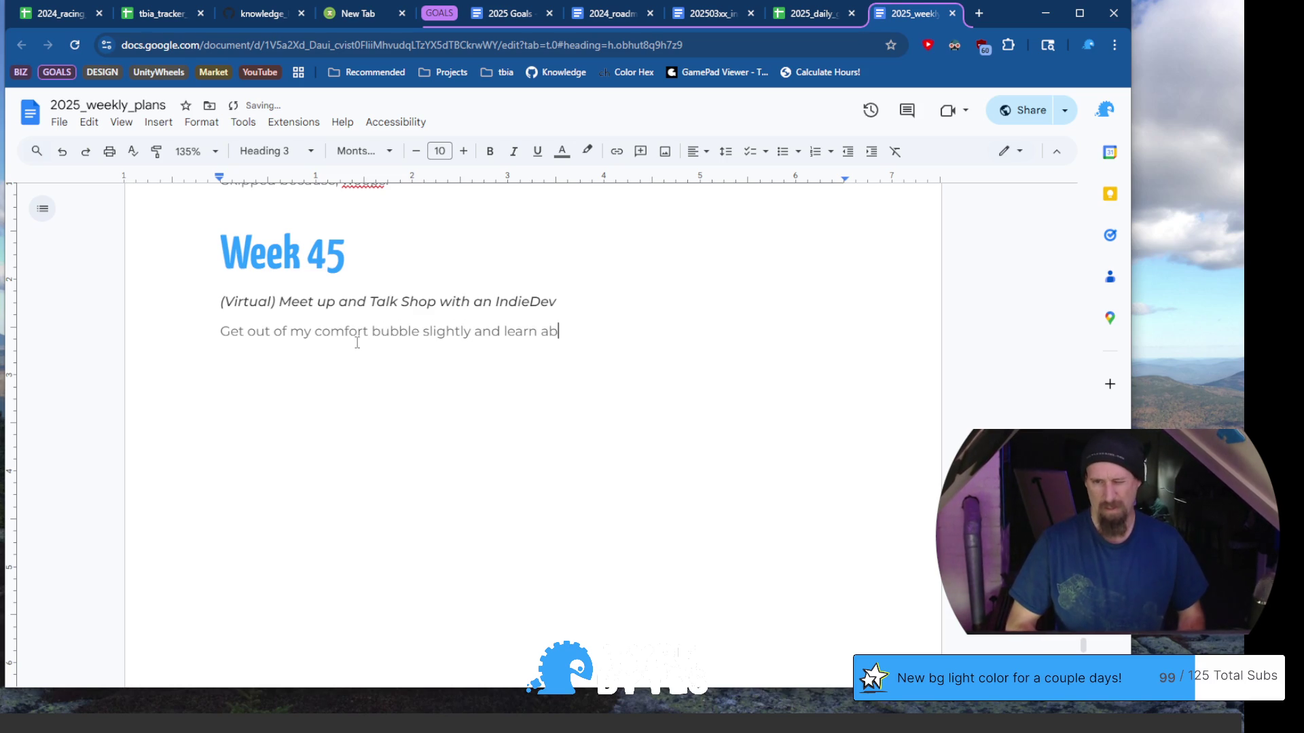
type("out what ot")
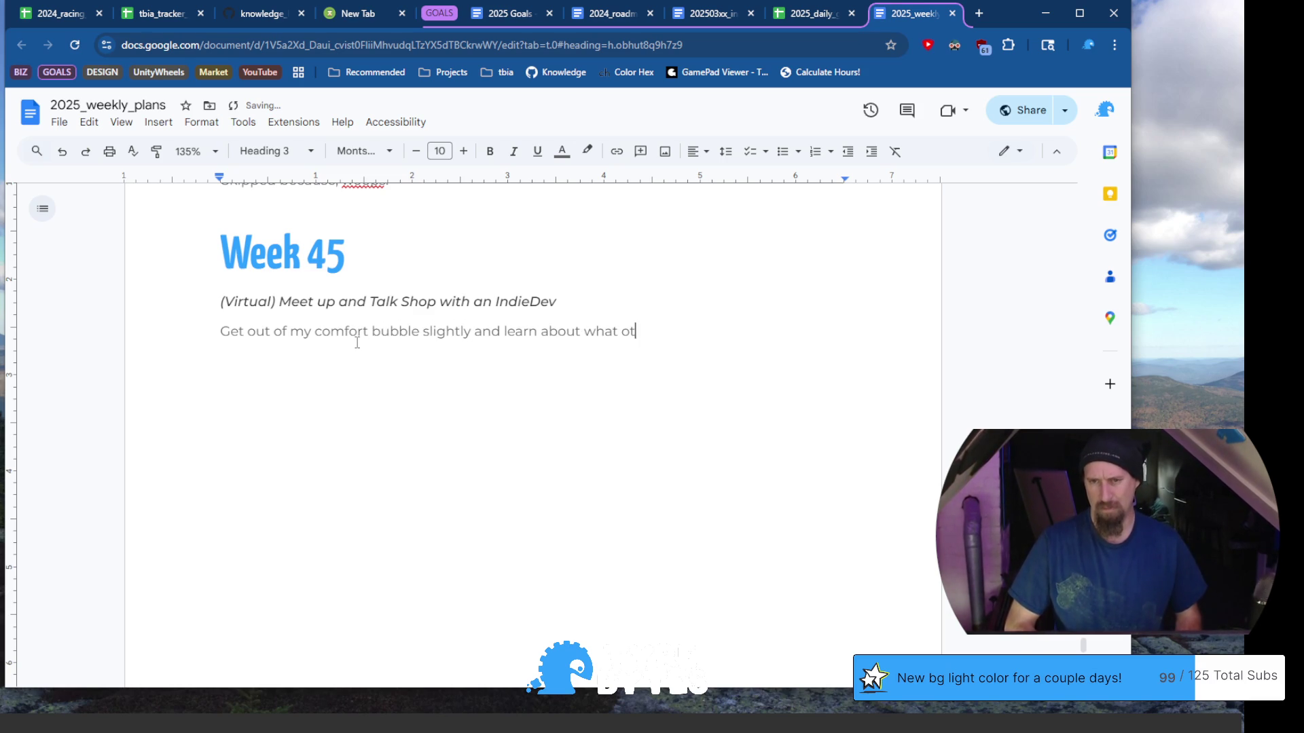
type("her develop")
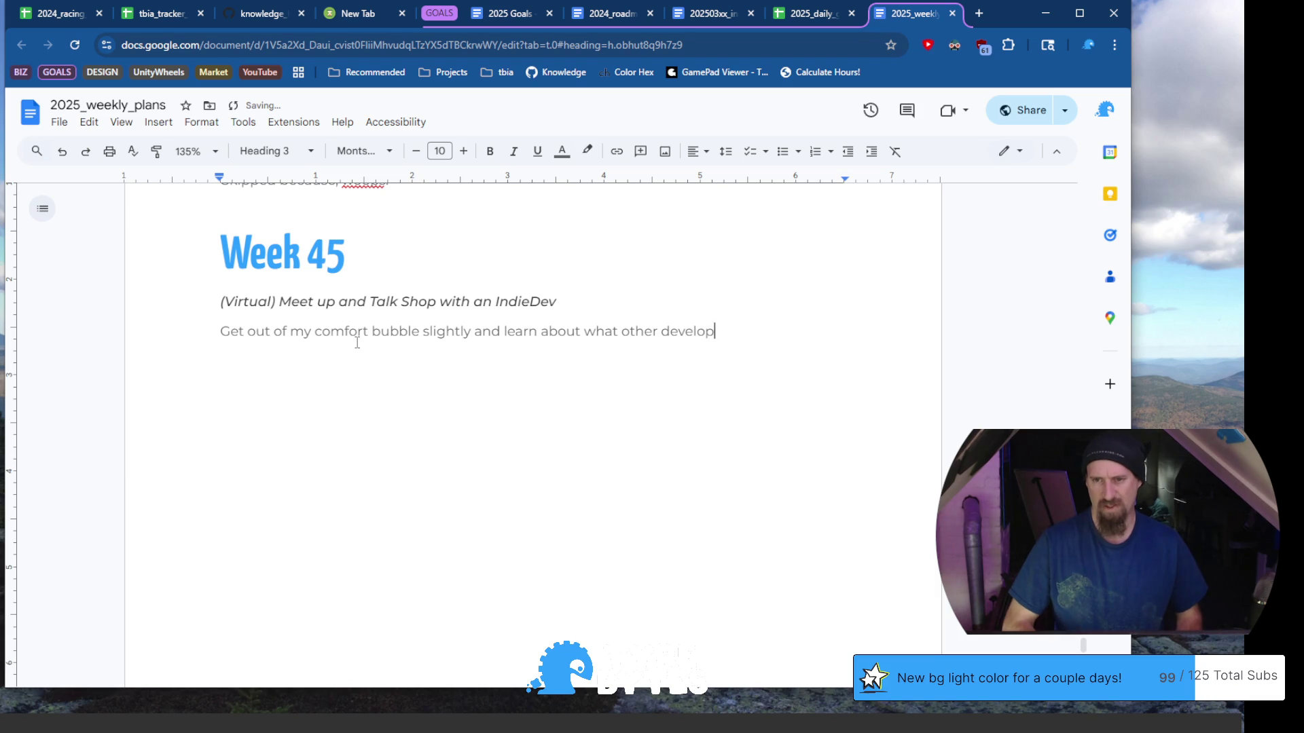
type("ers are doing. Potentially ")
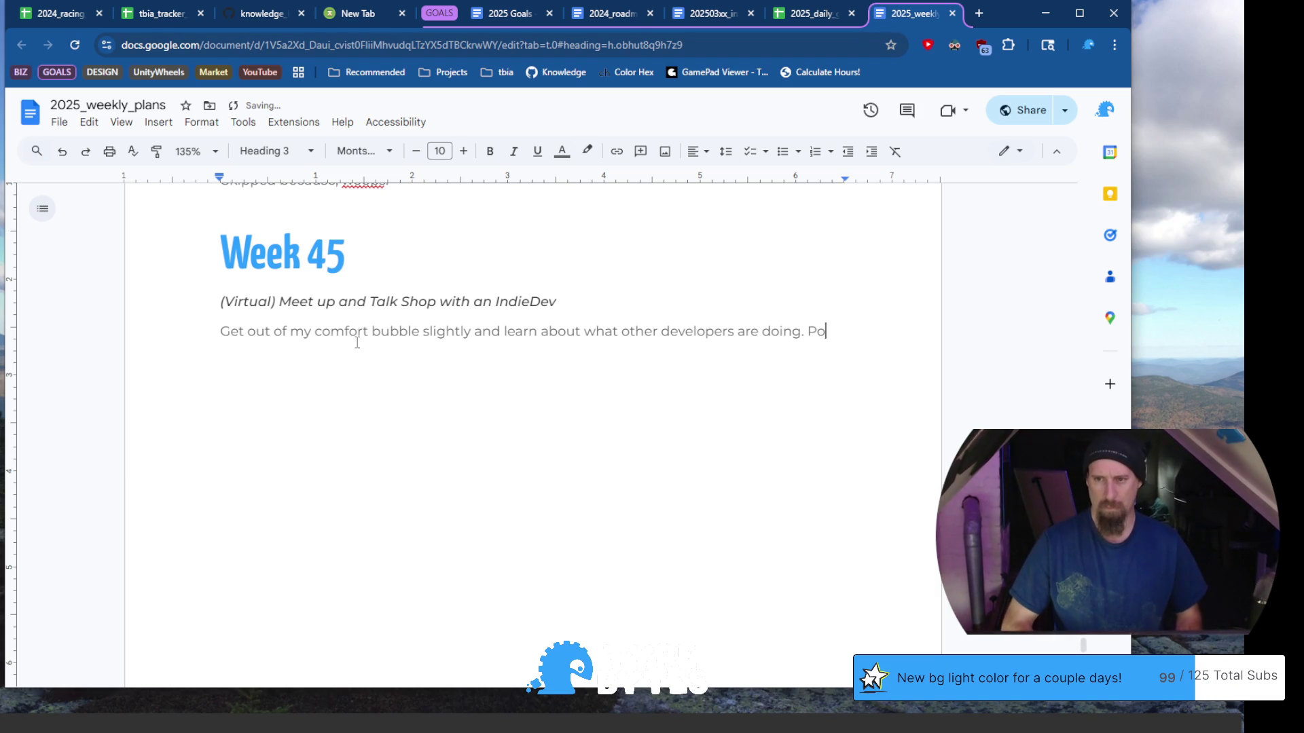
type("make goo")
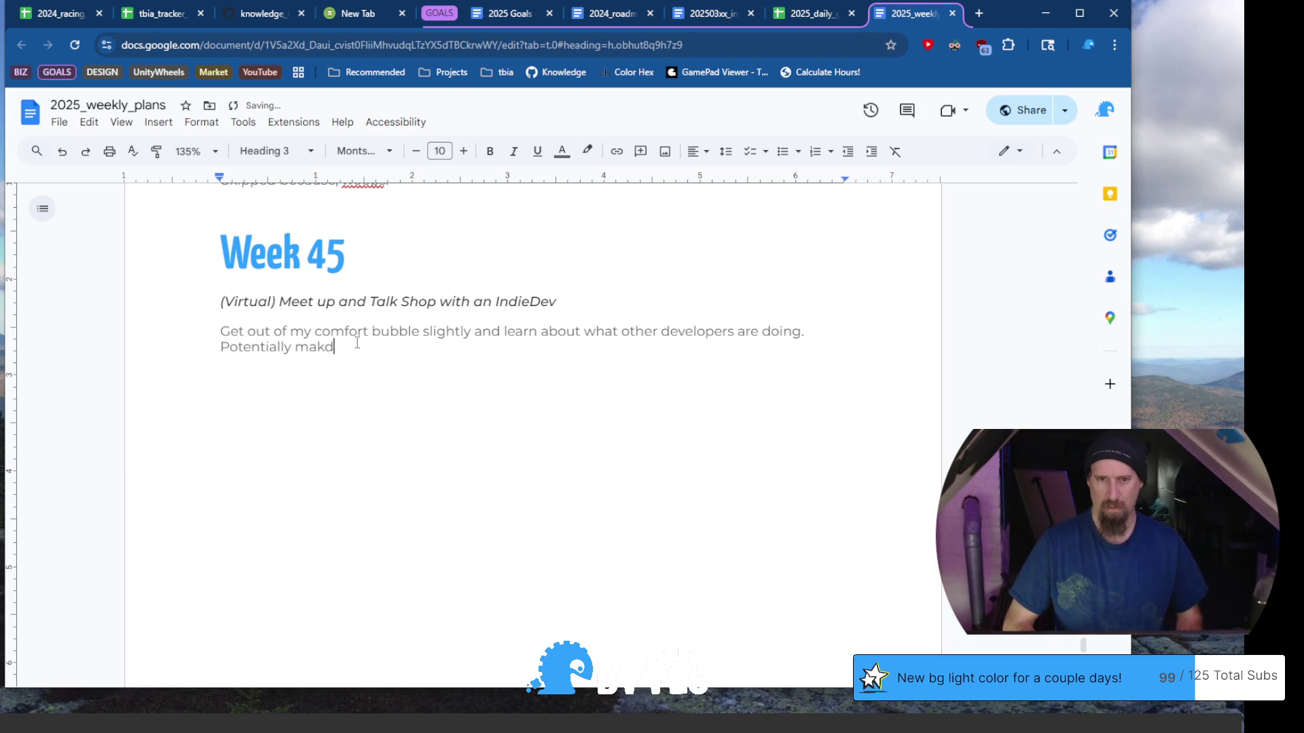
type("d contat")
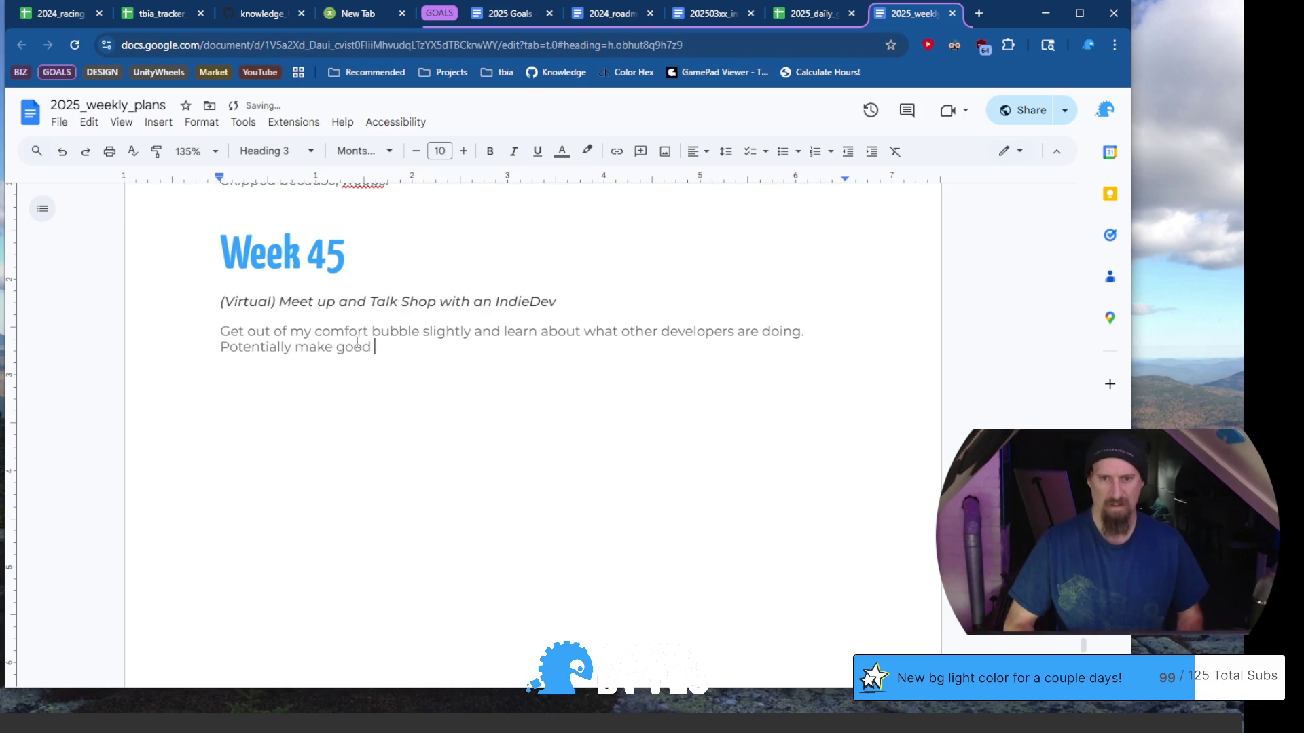
key("BackSpace")
type("cts for f")
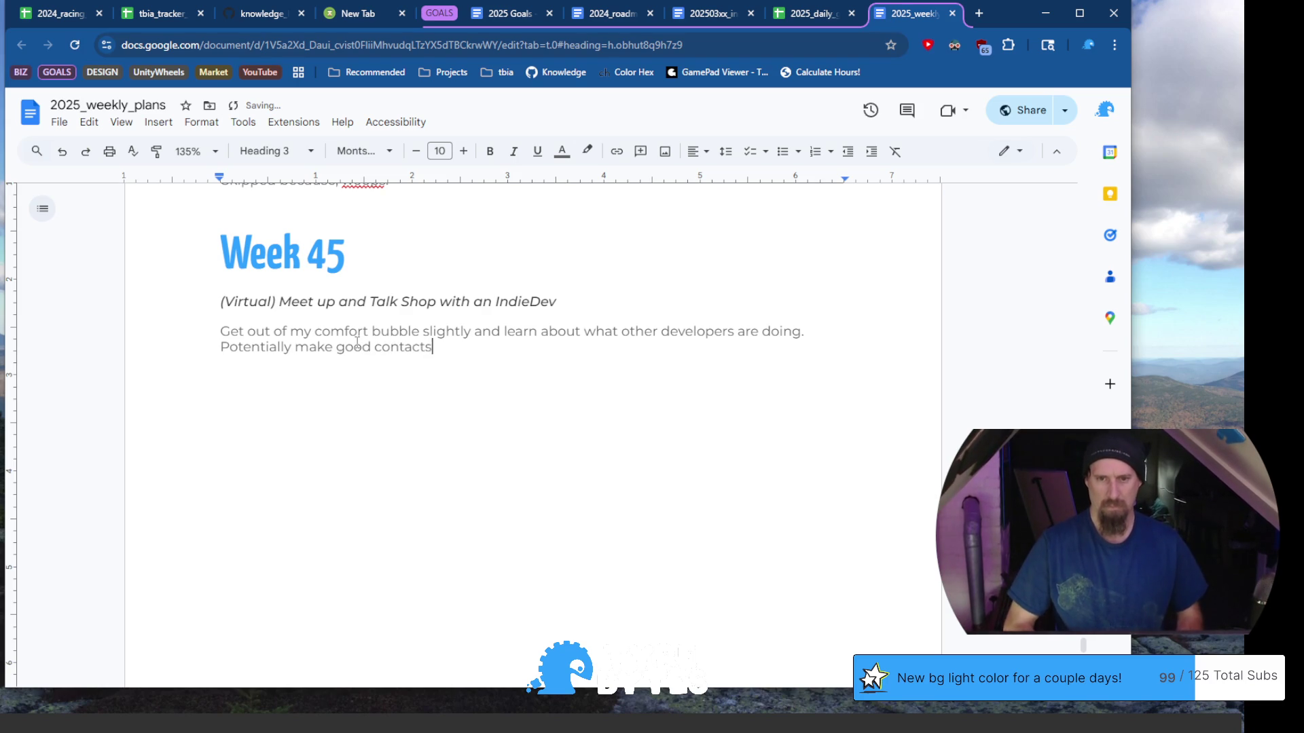
type("uture needs.")
key("Return")
key("Return")
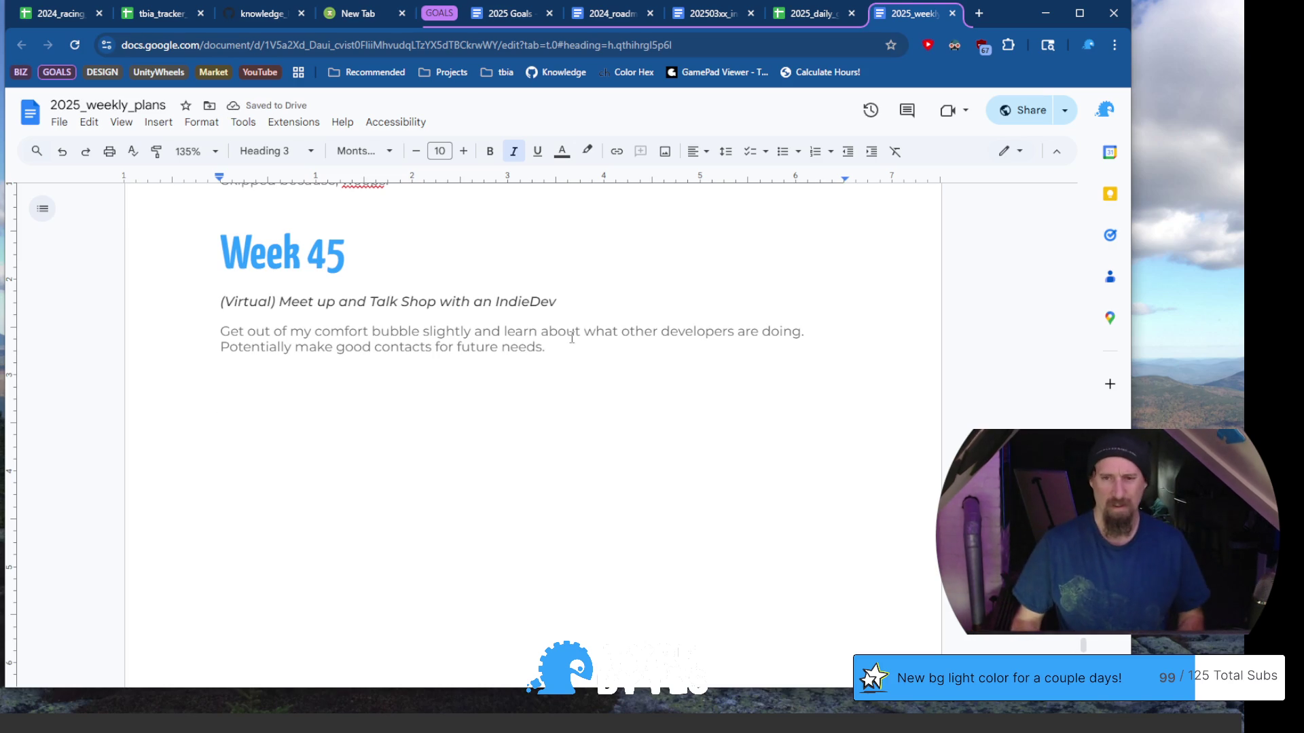
Select the Week 45 meetup heading together with its new description paragraph
mouse_move(562, 348)
left_mouse_down()
mouse_move(568, 291)
mouse_move(580, 301)
left_mouse_up()
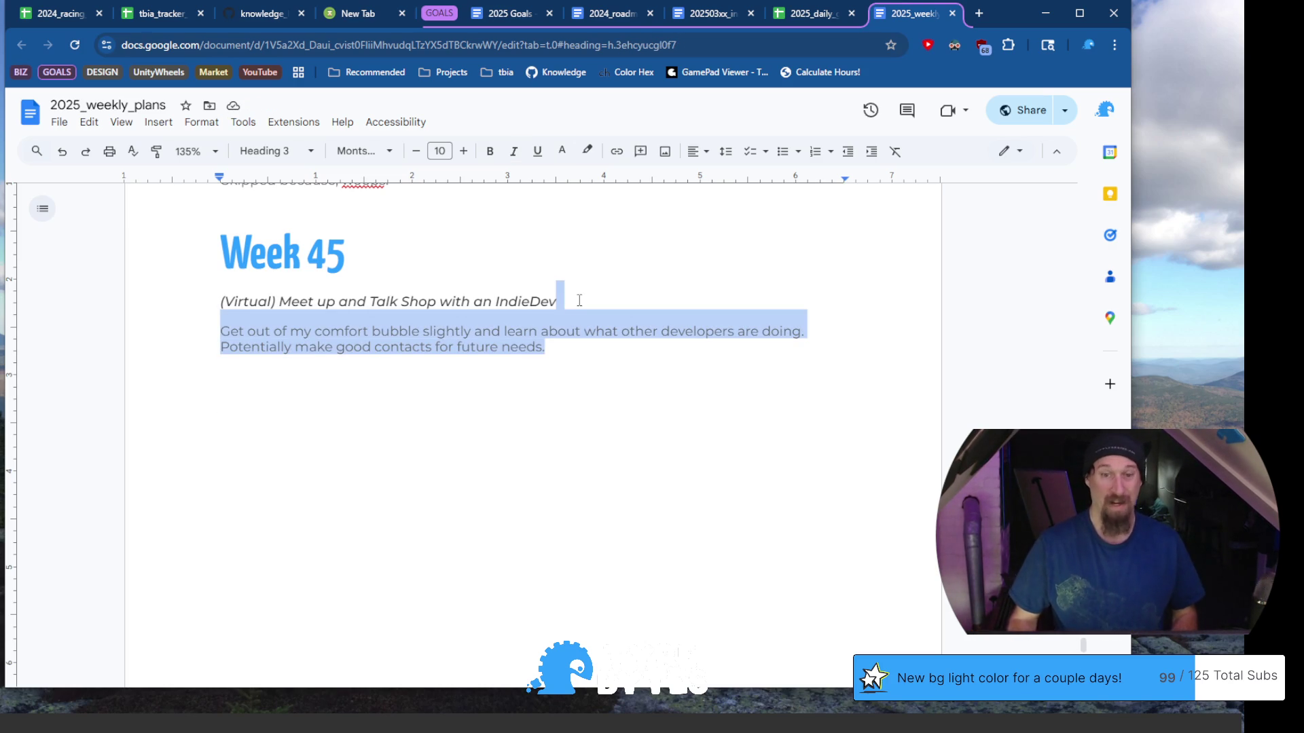
key("shift+Home")
key("ctrl+c")
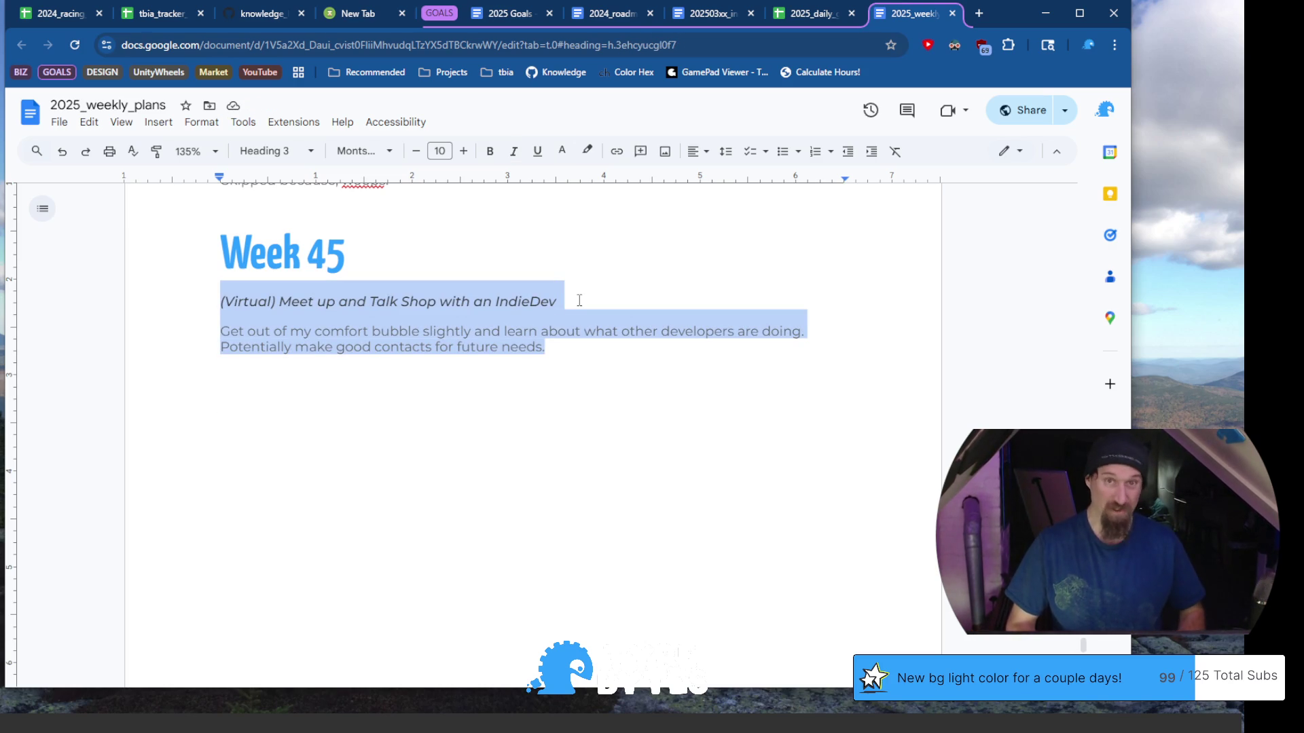
left_click(579, 300)
key("Return")
key("BackSpace")
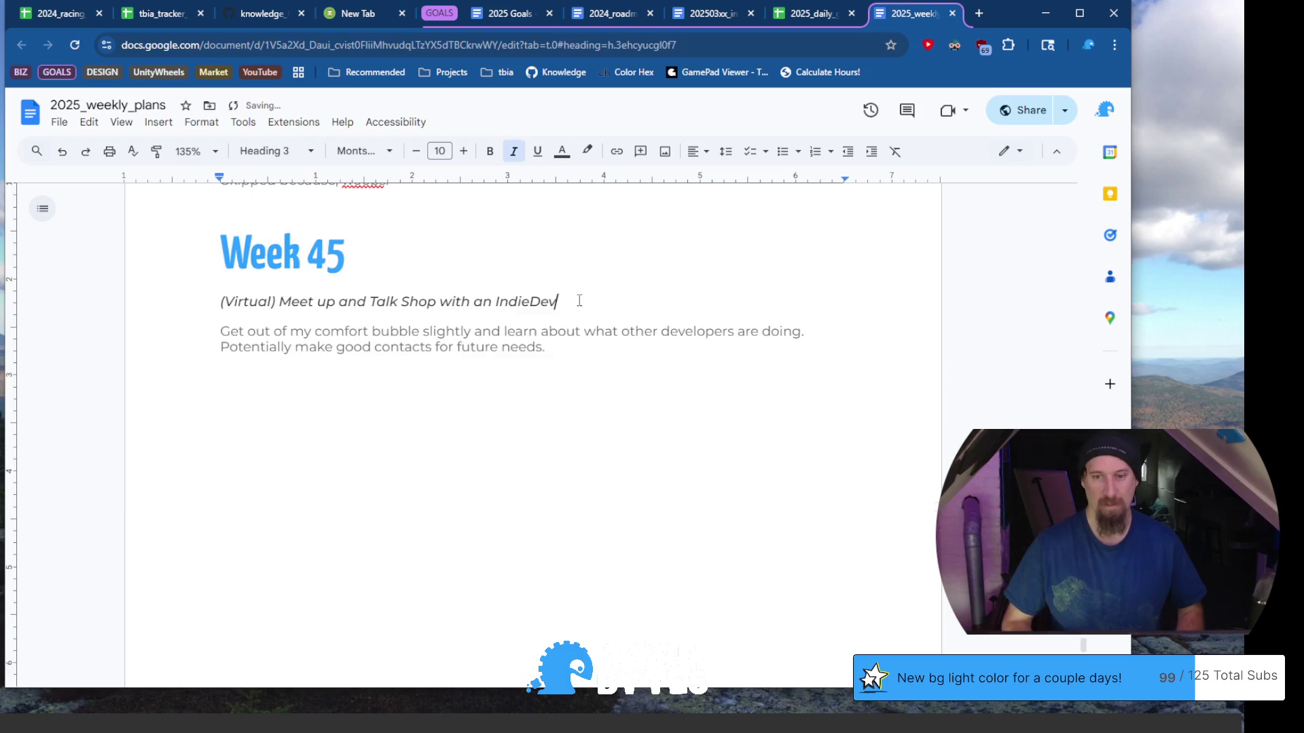
Paste a copy of the meetup heading and description below the original, then select the duplicated heading
key("ctrl+End")
scroll(600, 285, "up", 10)
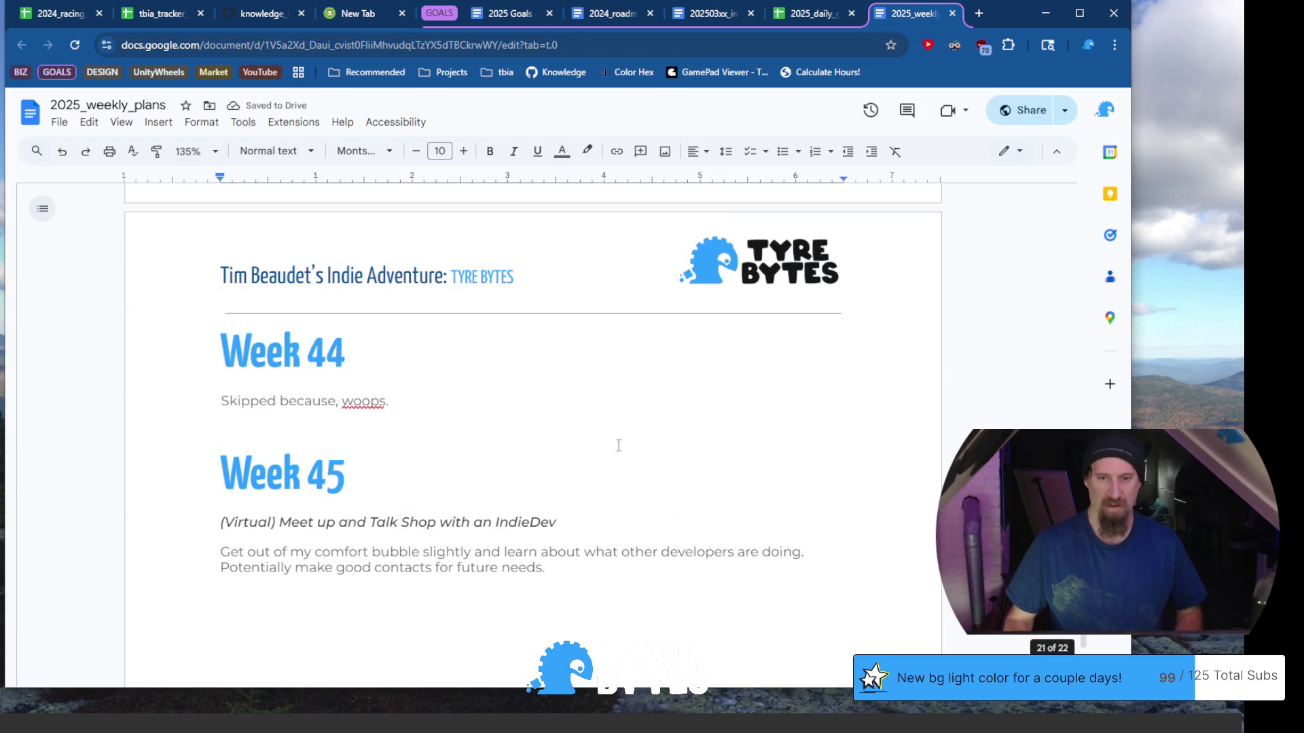
left_click(588, 591)
scroll(601, 543, "down", 1)
key("ctrl+v")
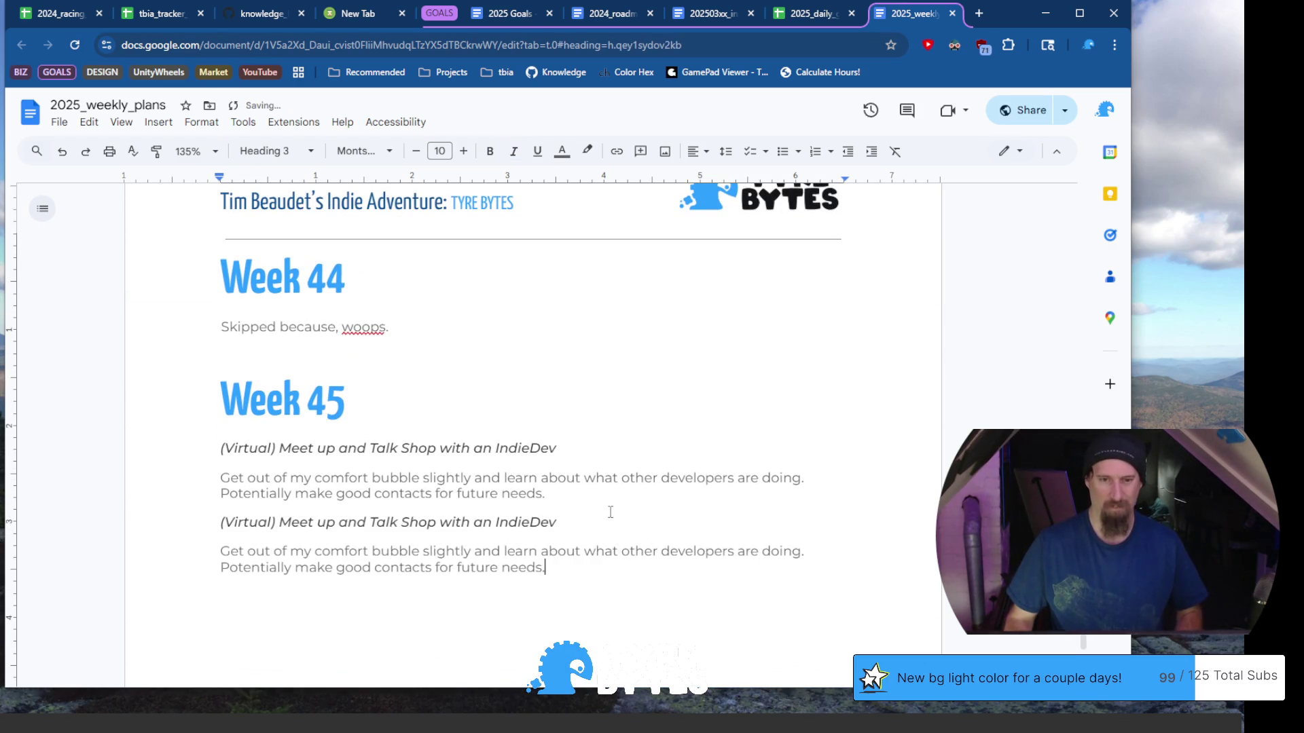
left_click(577, 523)
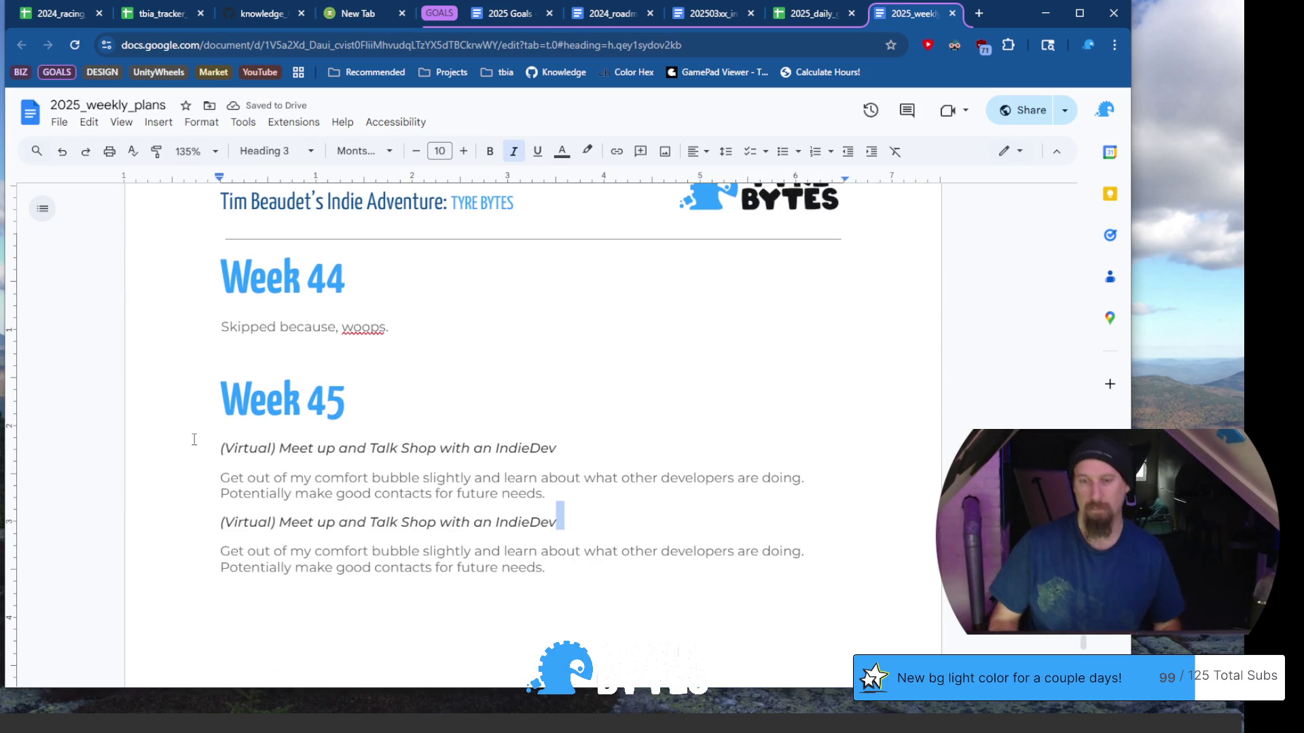
left_click(201, 522, "shift")
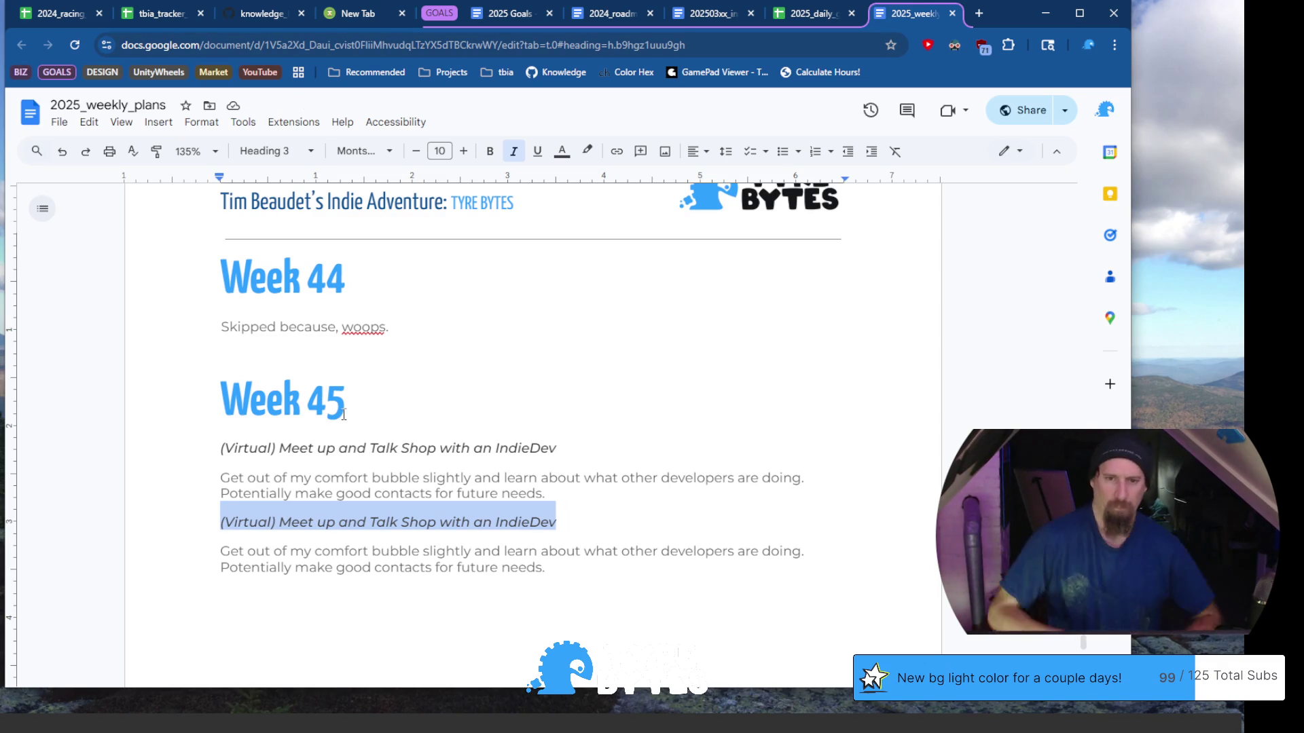
scroll(513, 477, "down", 1)
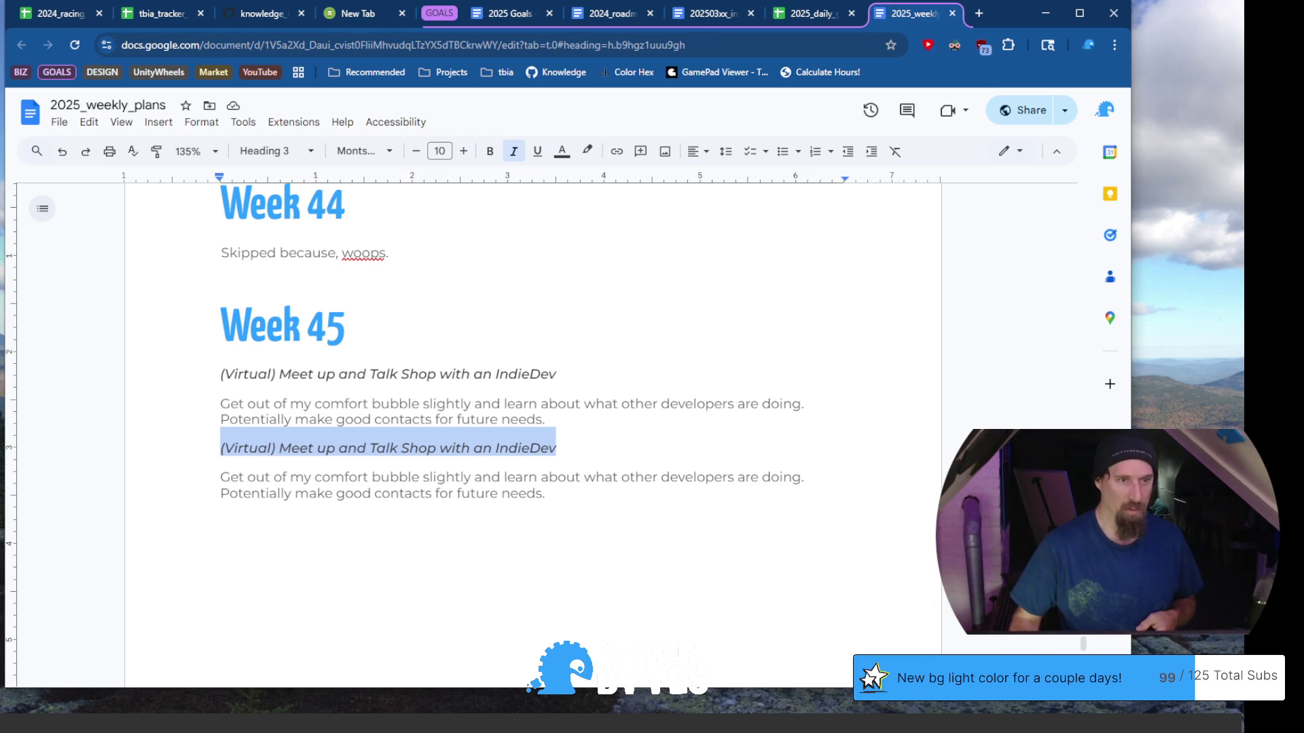
key("alt+Tab")
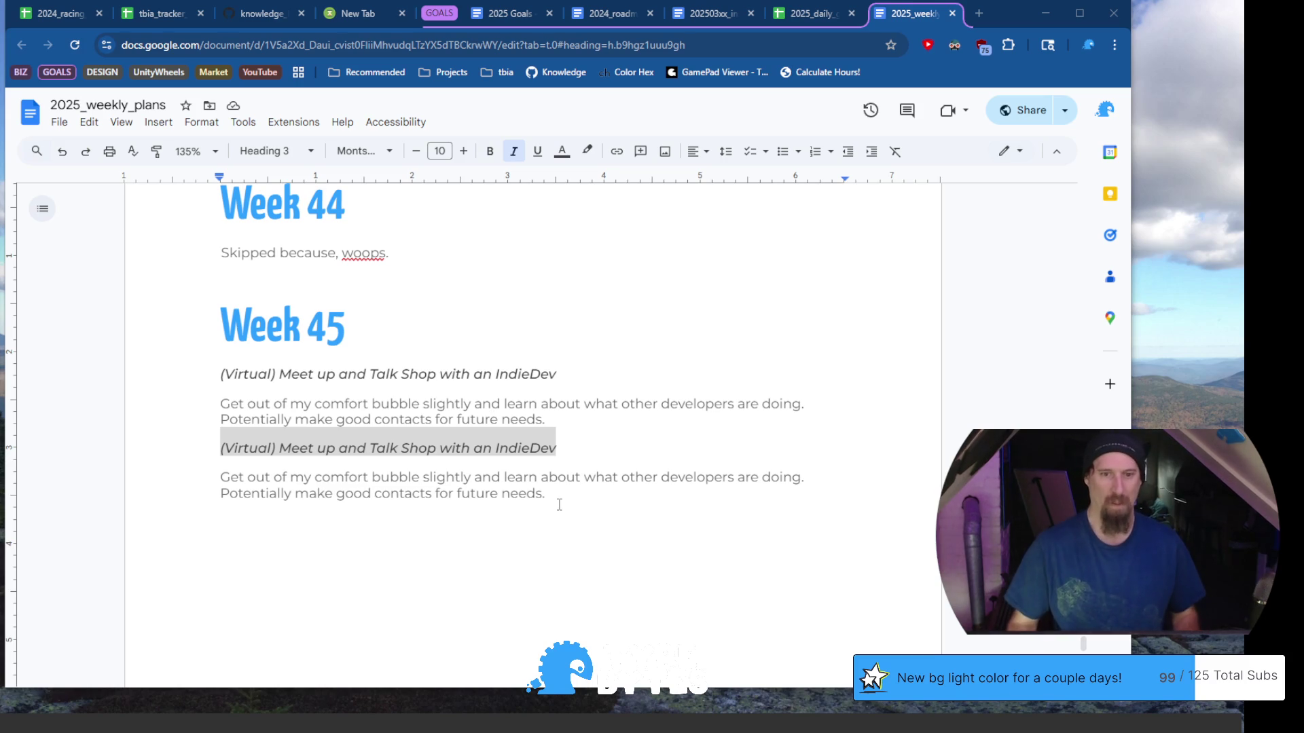
left_click(633, 438)
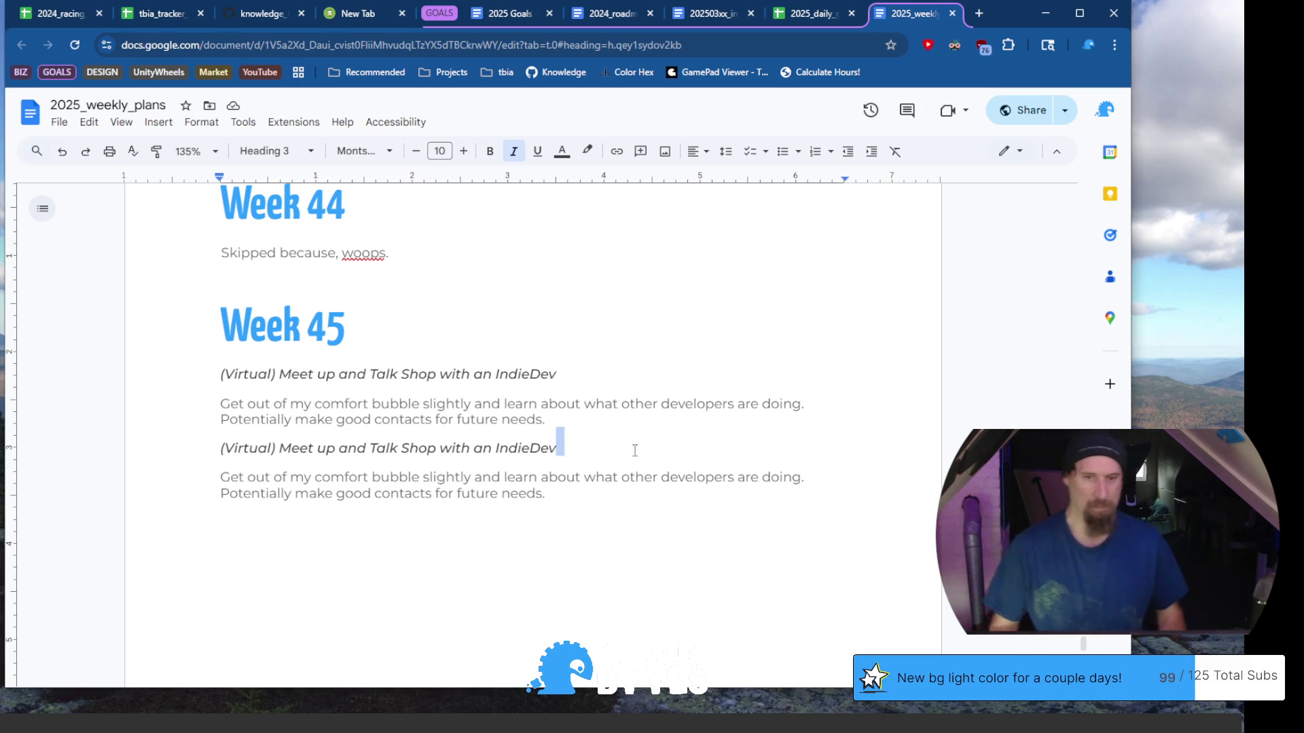
triple_click(221, 453)
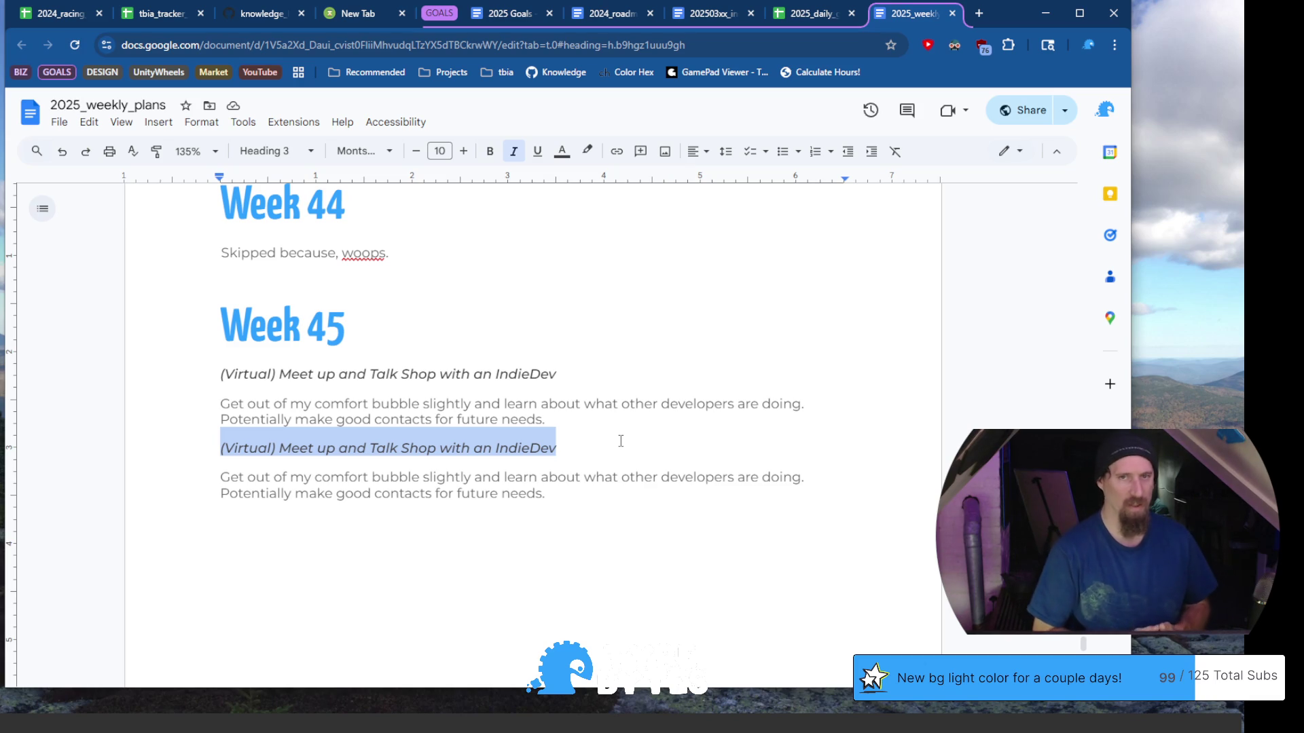
left_click(597, 448)
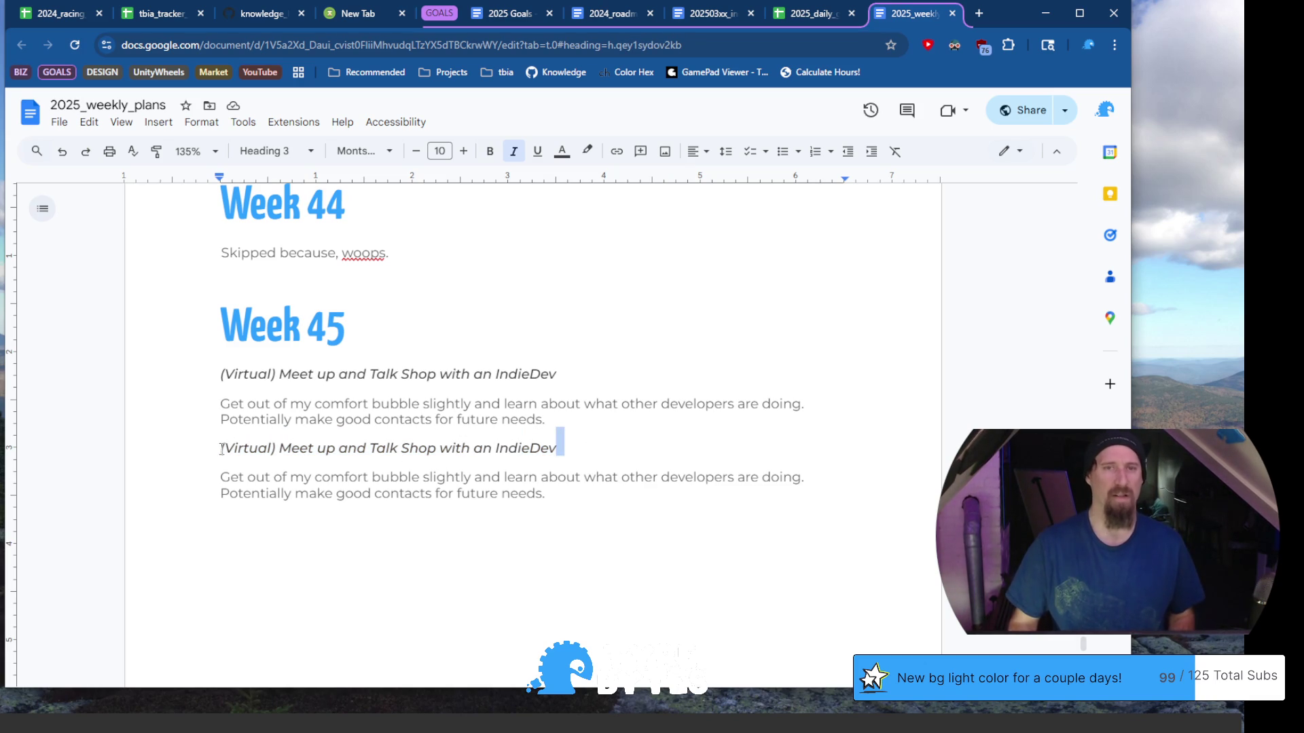
left_click(222, 449, "shift")
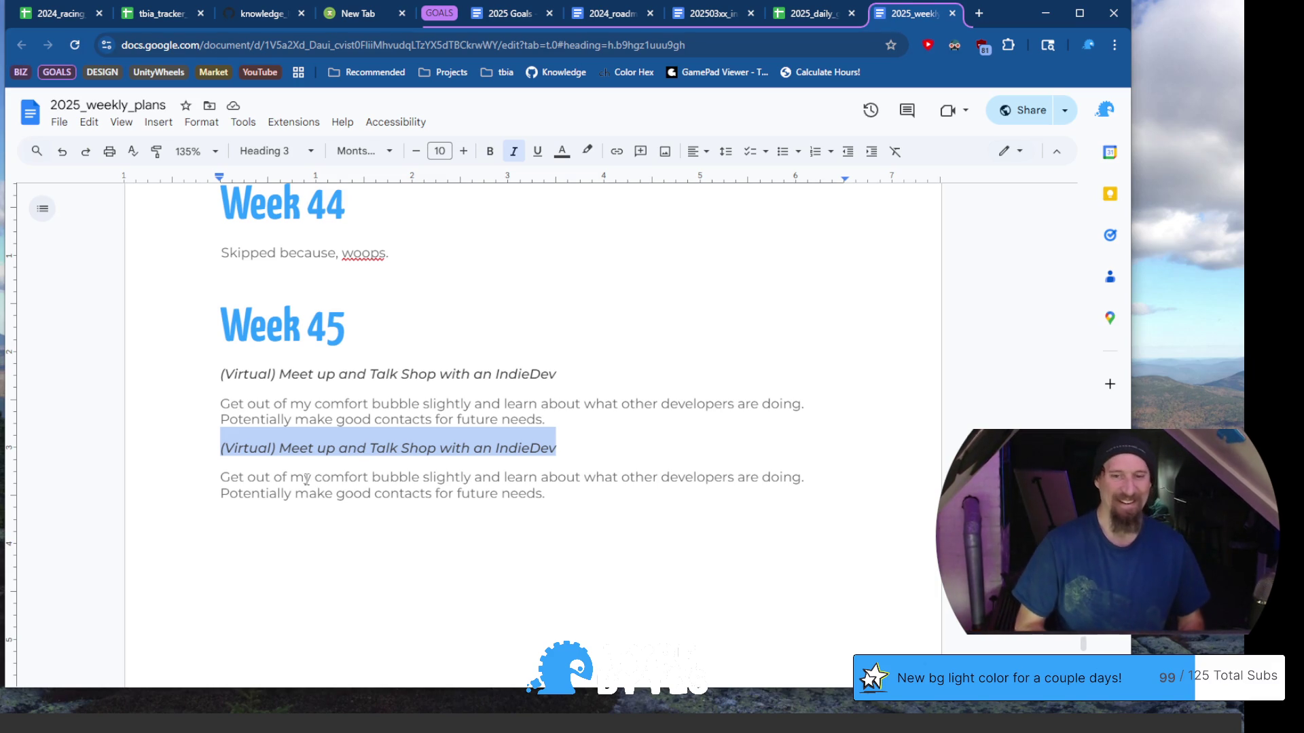
Delete the duplicated '(Virtual) Meet up…' heading text, leaving a blank heading line
key("BackSpace")
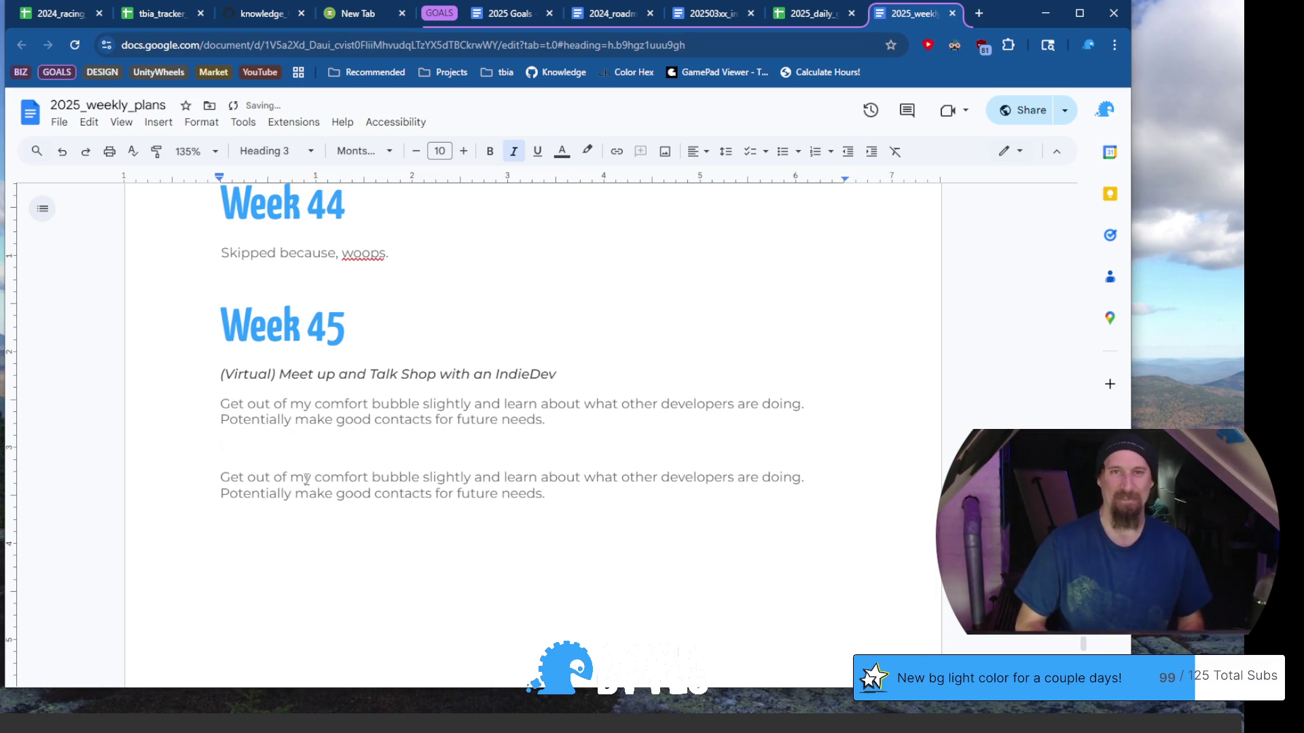
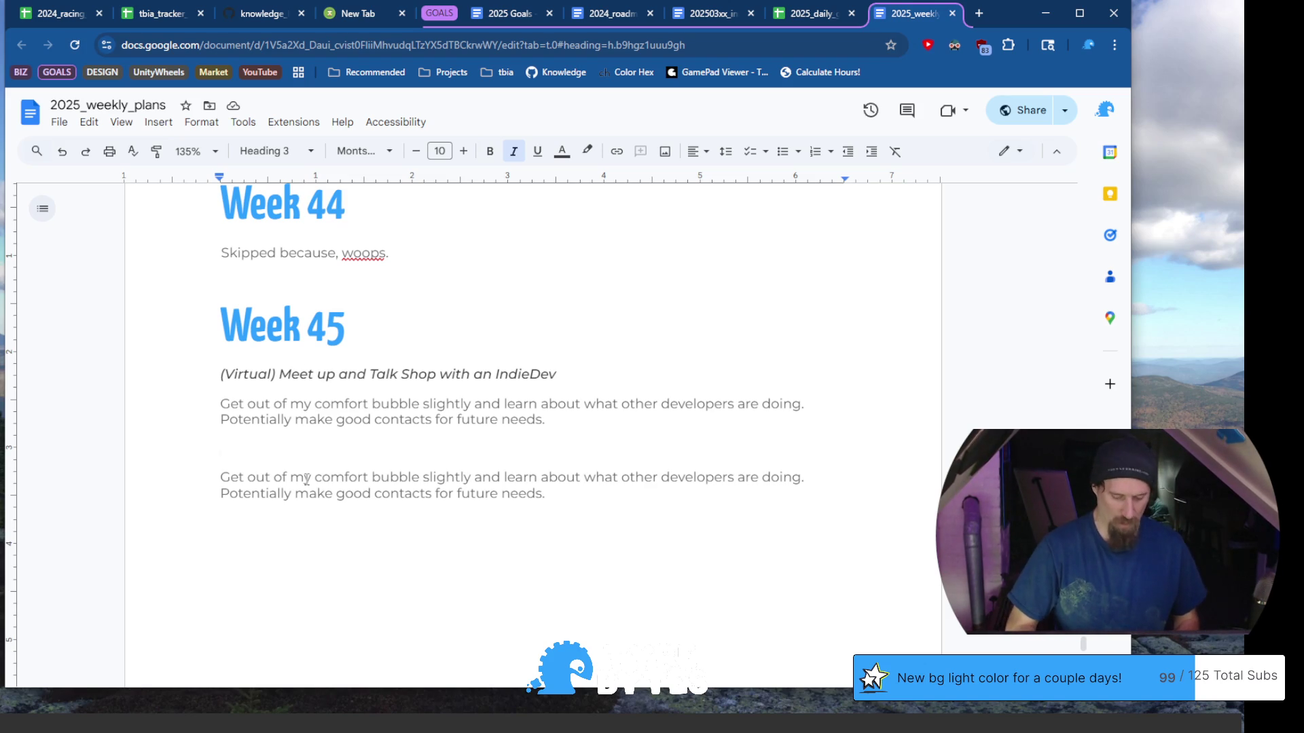
Type the second Week 45 goal heading, revising it to 'Get Progression through Spitfire Jax'
type("Get the Tech Tree sorted with ch")
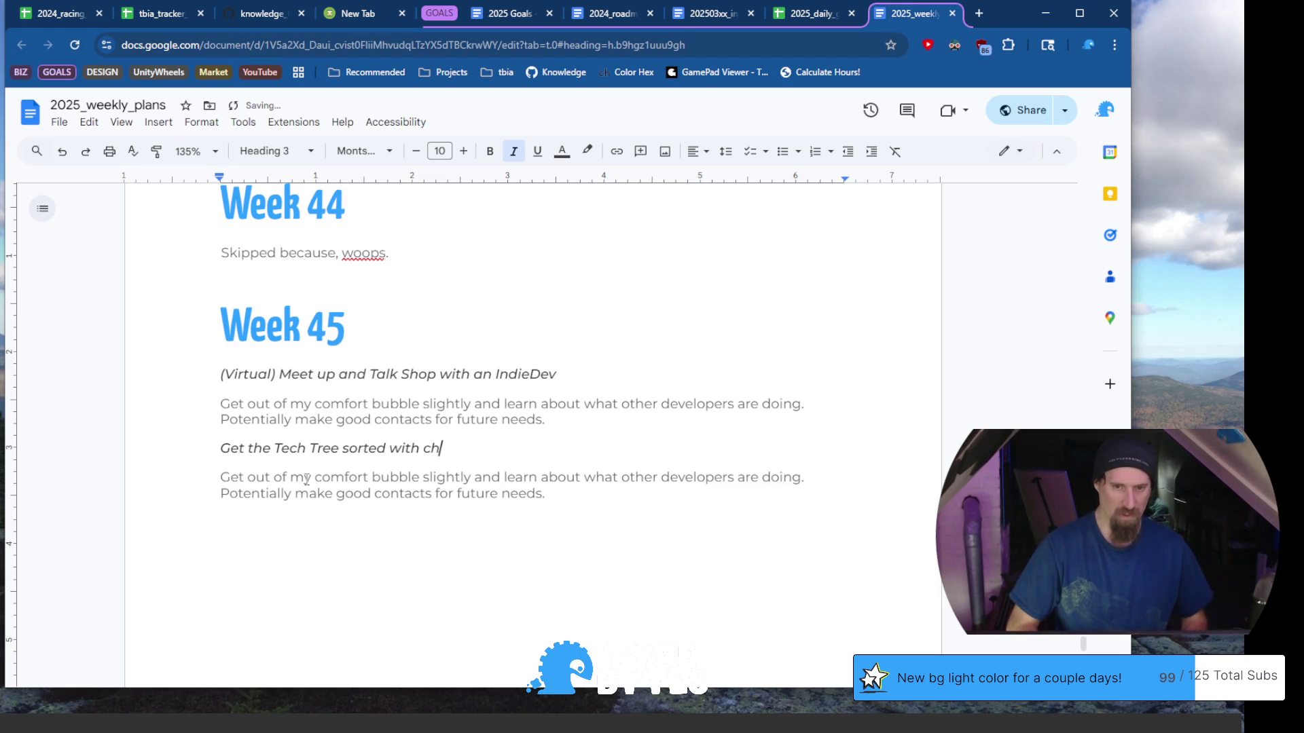
key("BackSpace")
key("BackSpace")
type("Cho")
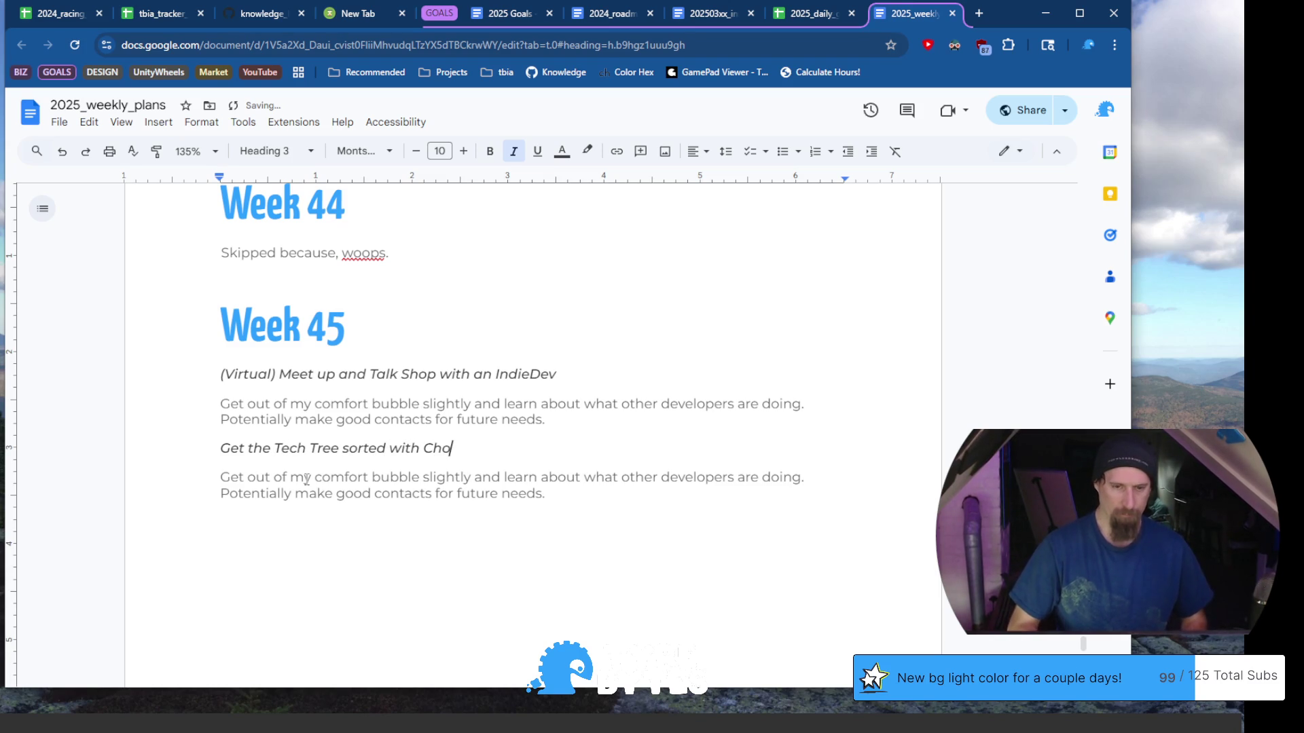
key("shift+Home")
key("ctrl+shift+Right")
key("ctrl+shift+Right")
key("ctrl+shift+Left")
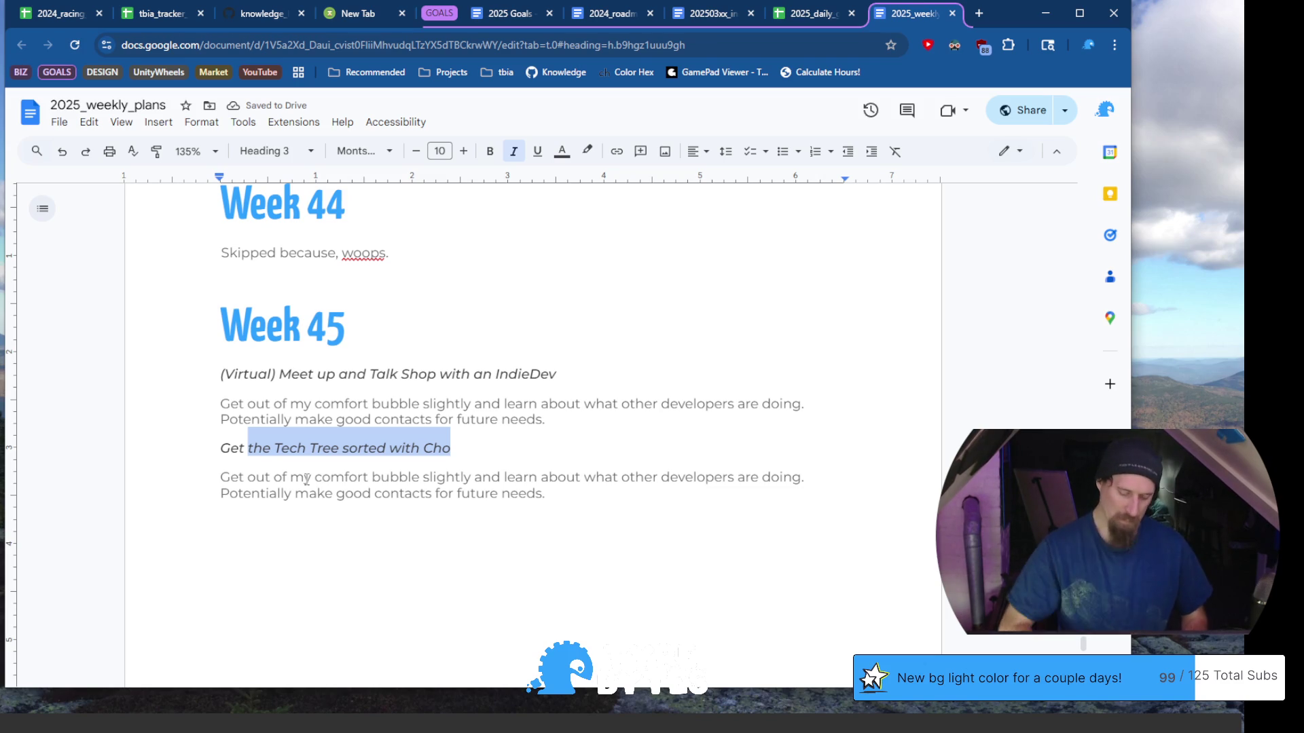
type("the First")
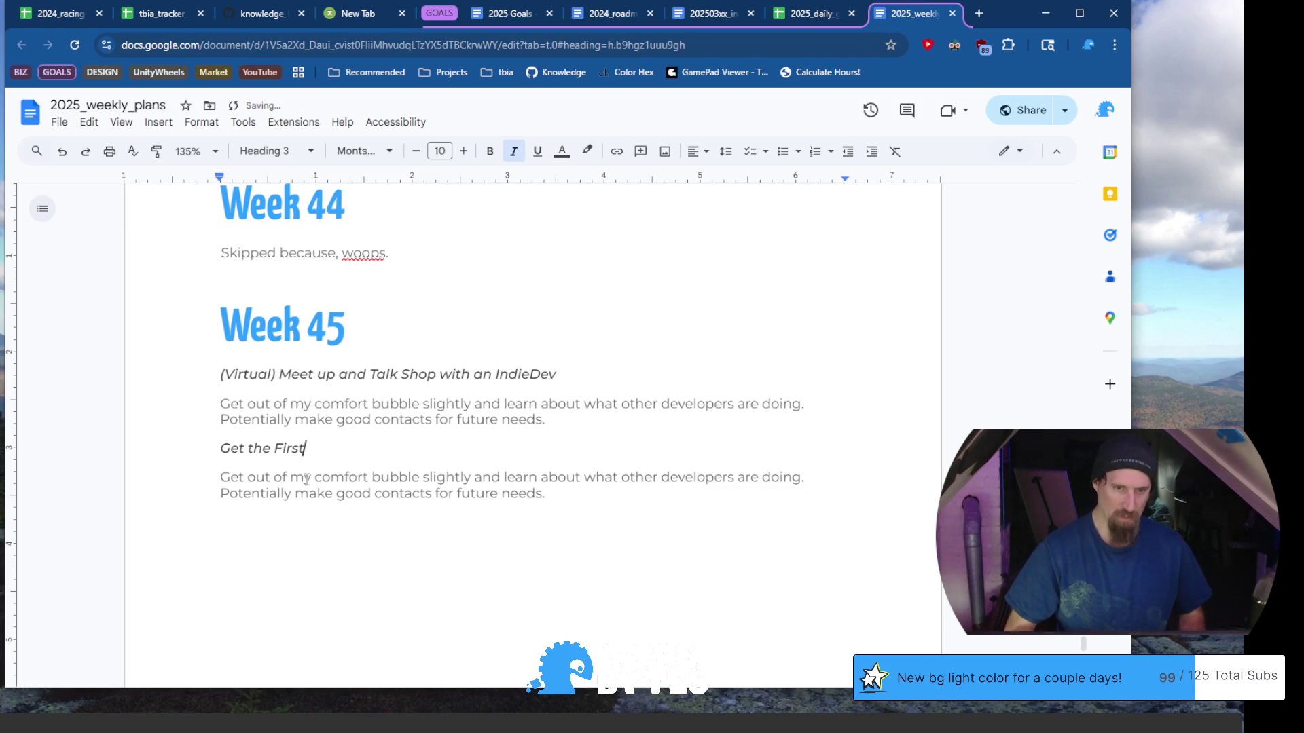
key("BackSpace")
key("BackSpace")
key("BackSpace")
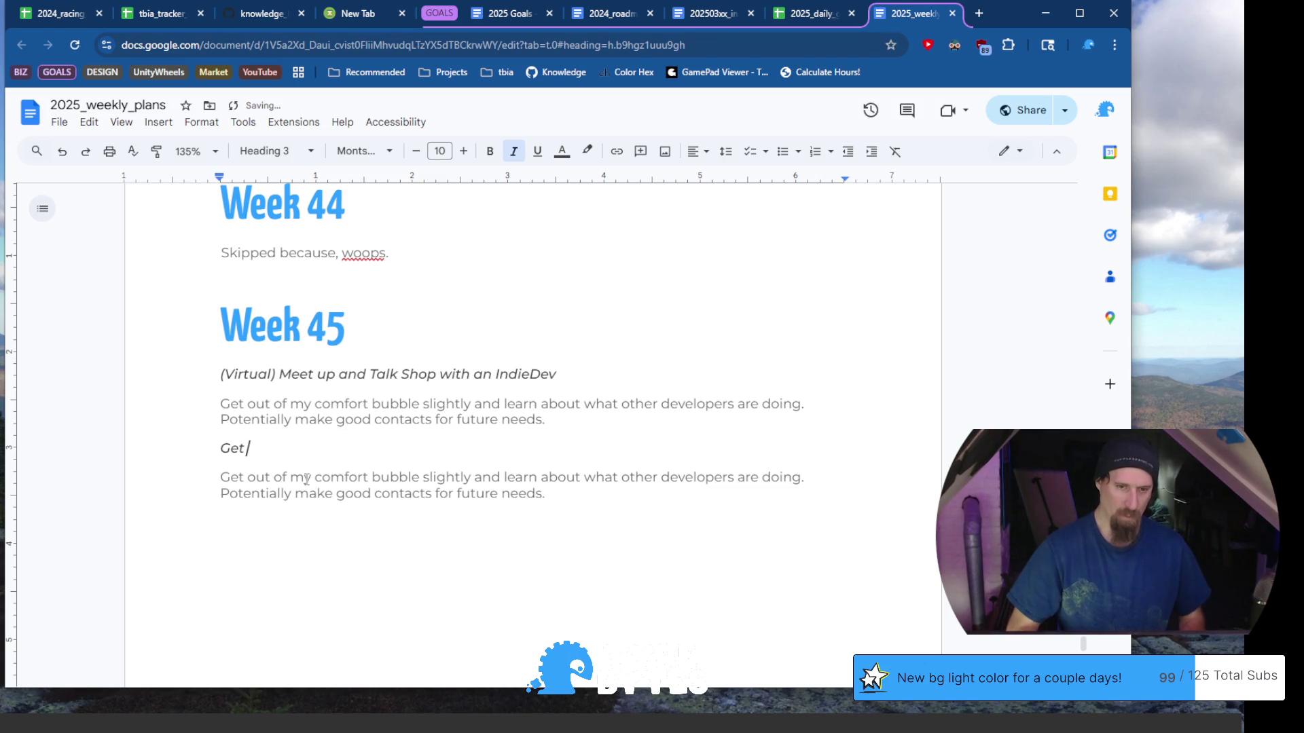
type("Progre")
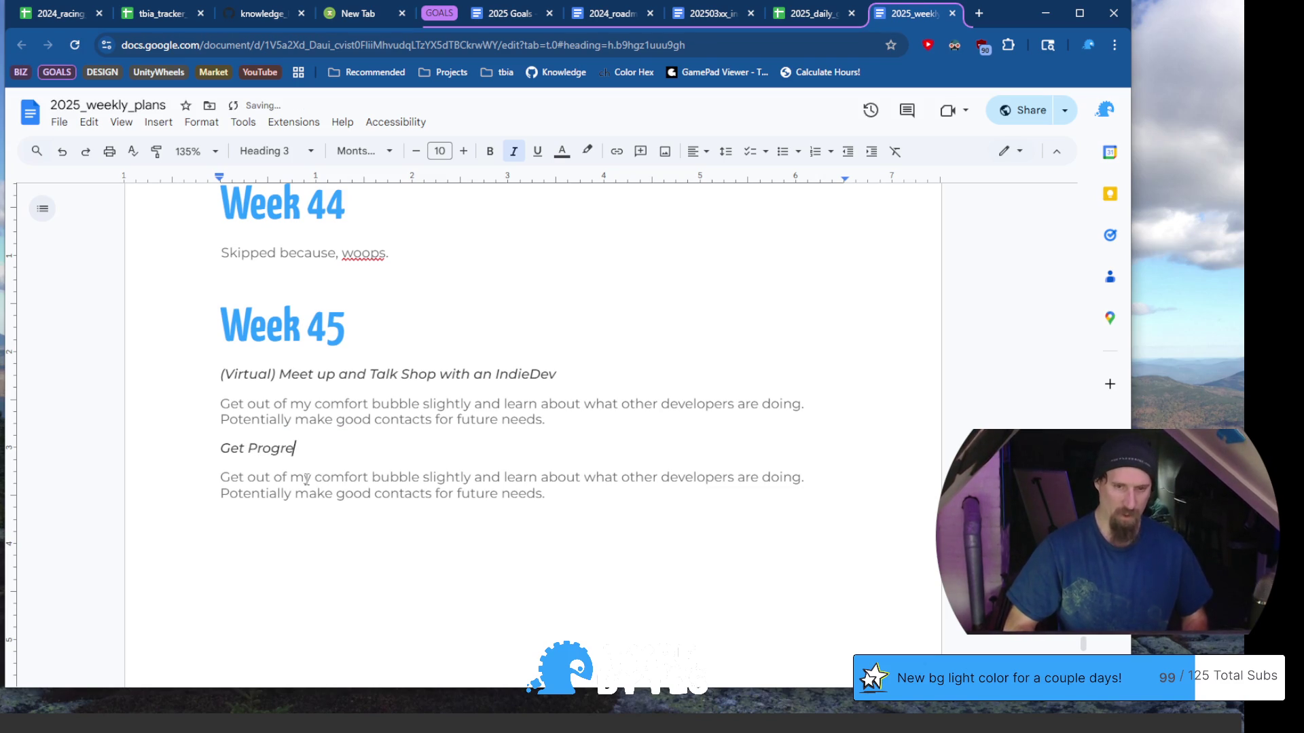
type("ssion through ")
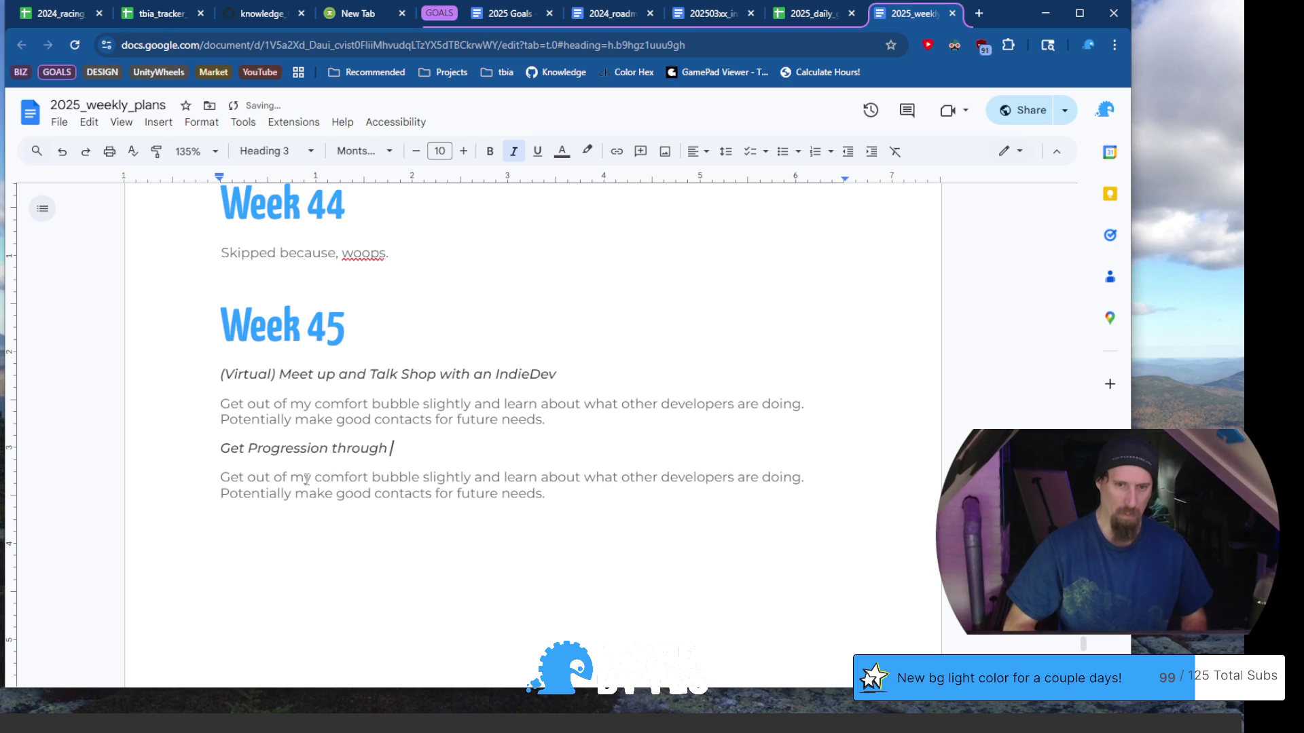
type("Spitfire Ja")
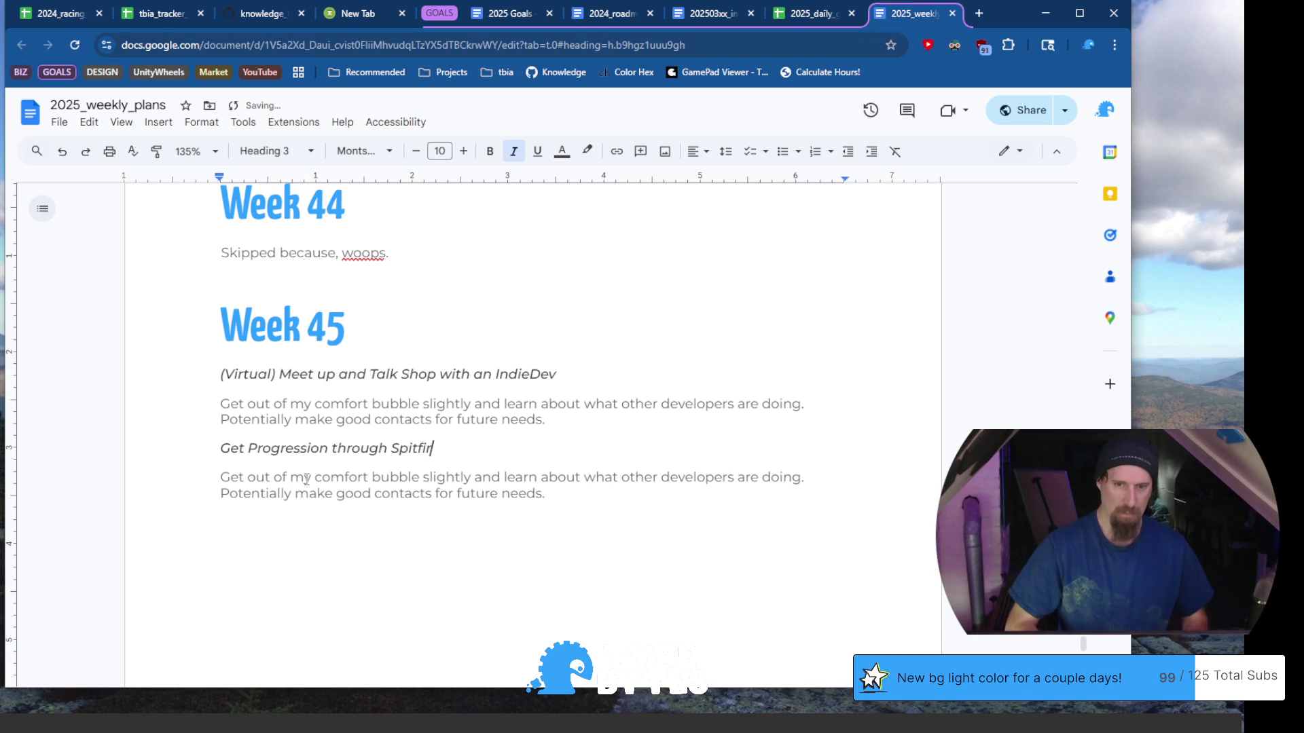
Select the placeholder description paragraph beneath the new heading
key("Down")
key("Down")
key("End")
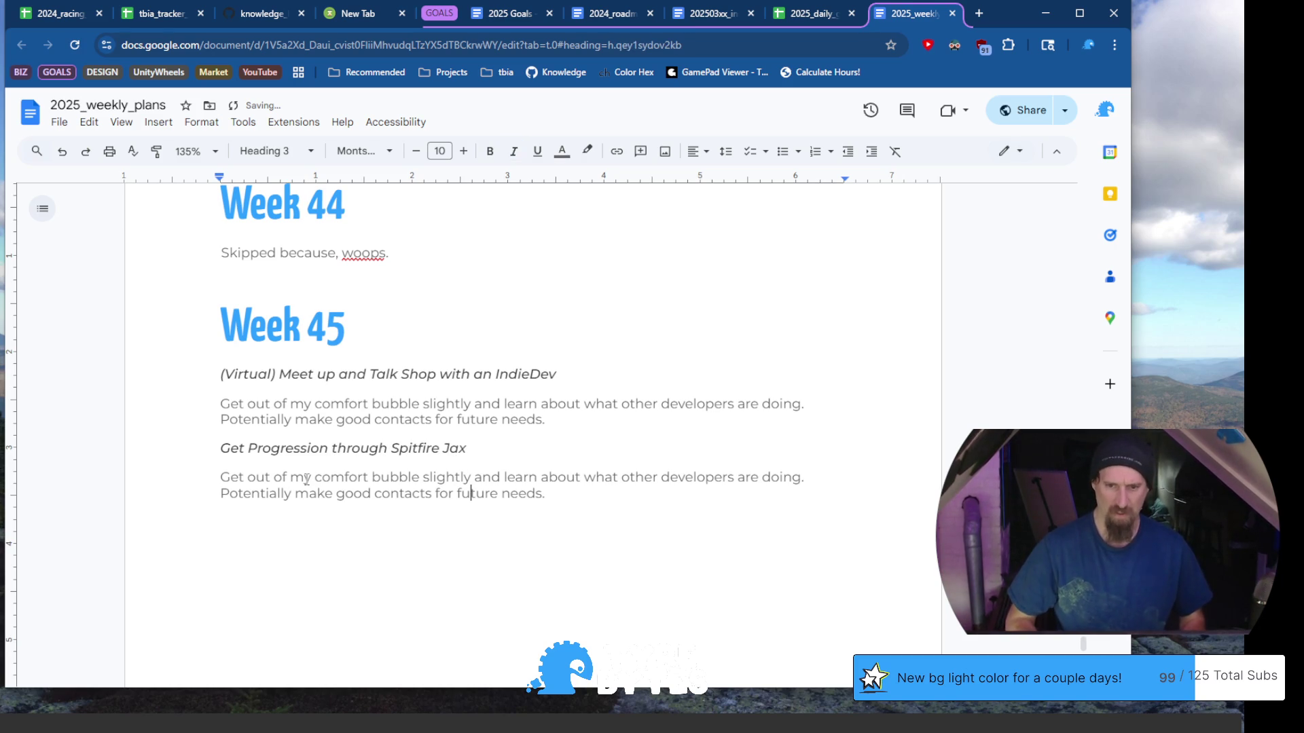
key("shift+Home")
Replace the placeholder with a description of vehicle upgrades, racing minions and quests at game start
key("shift+Up")
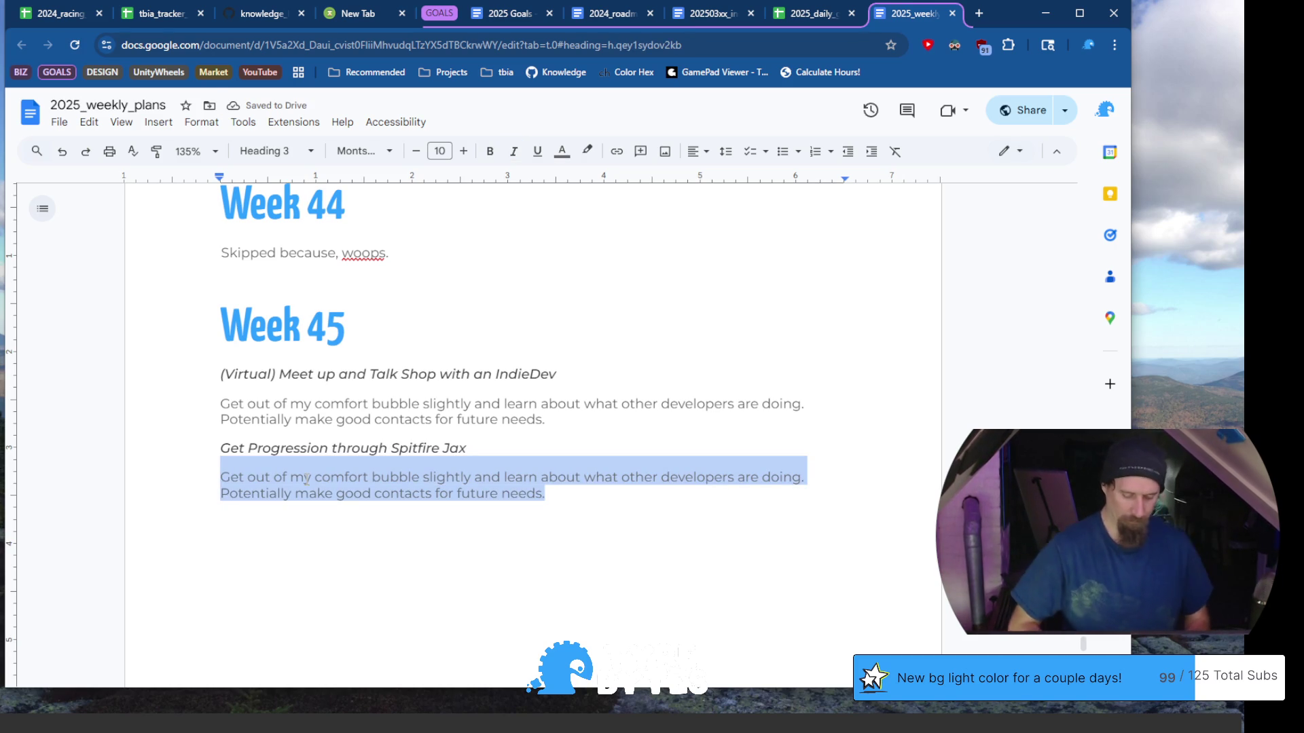
type("This")
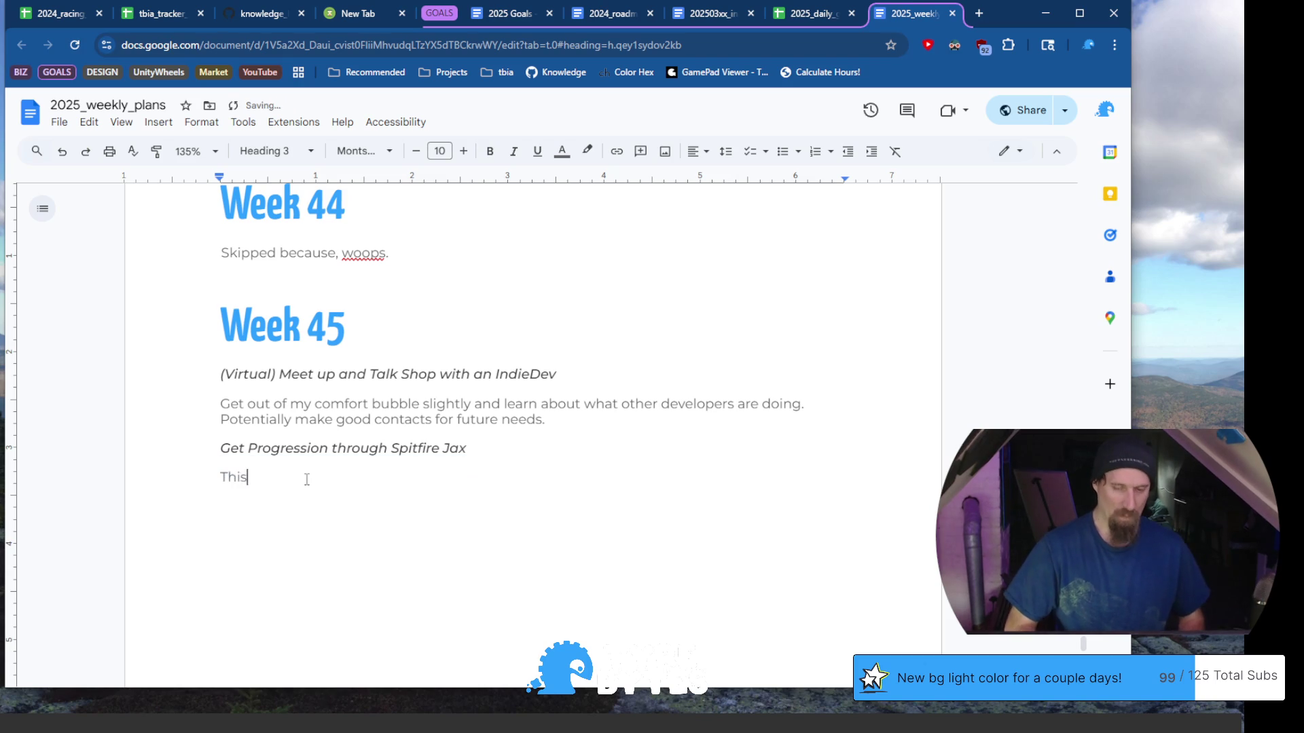
type(" includes b")
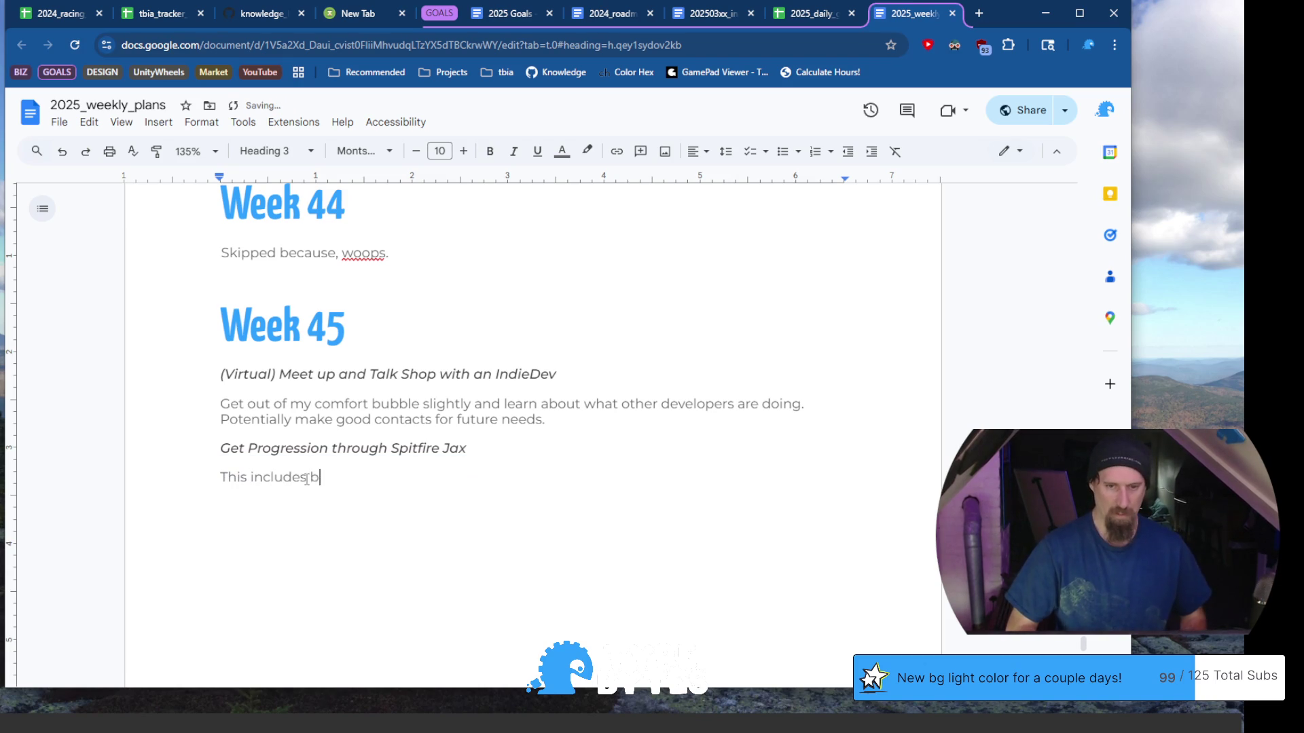
type("uying up")
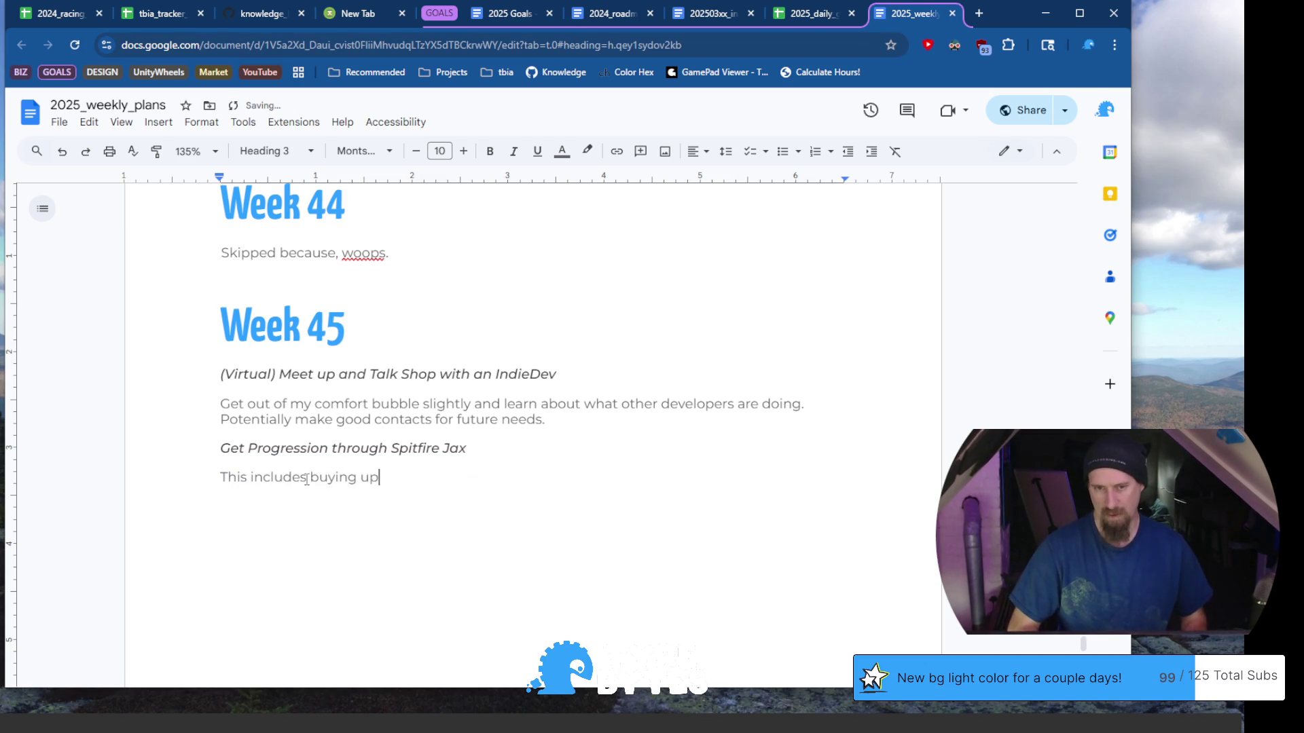
type("grades for the v")
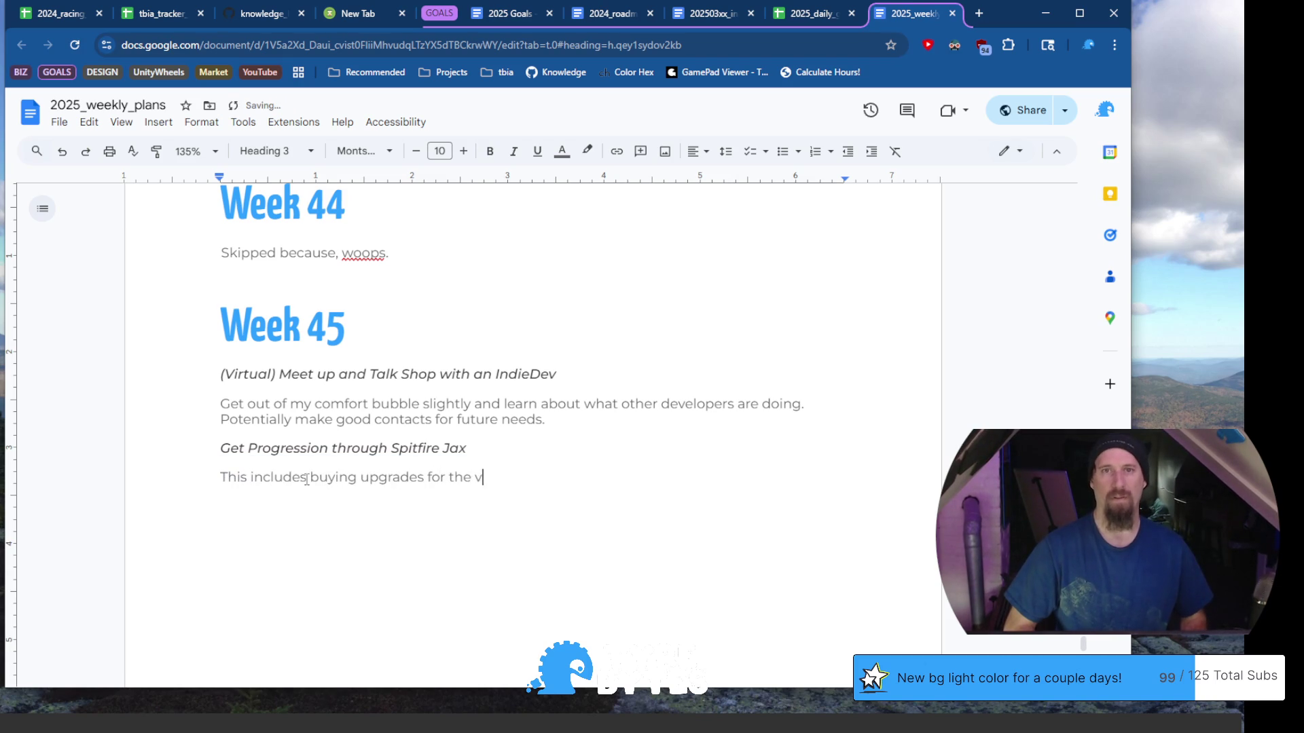
type("ehicle, racing the minions")
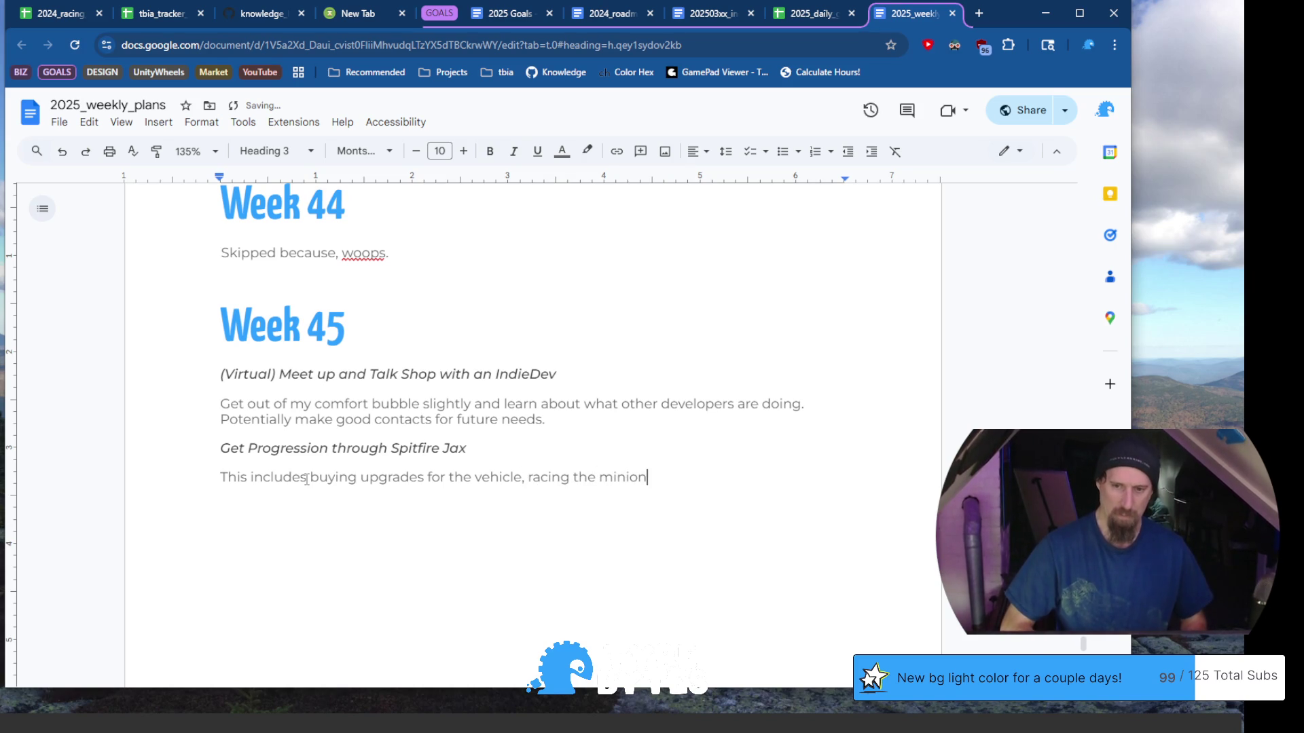
type(", having an")
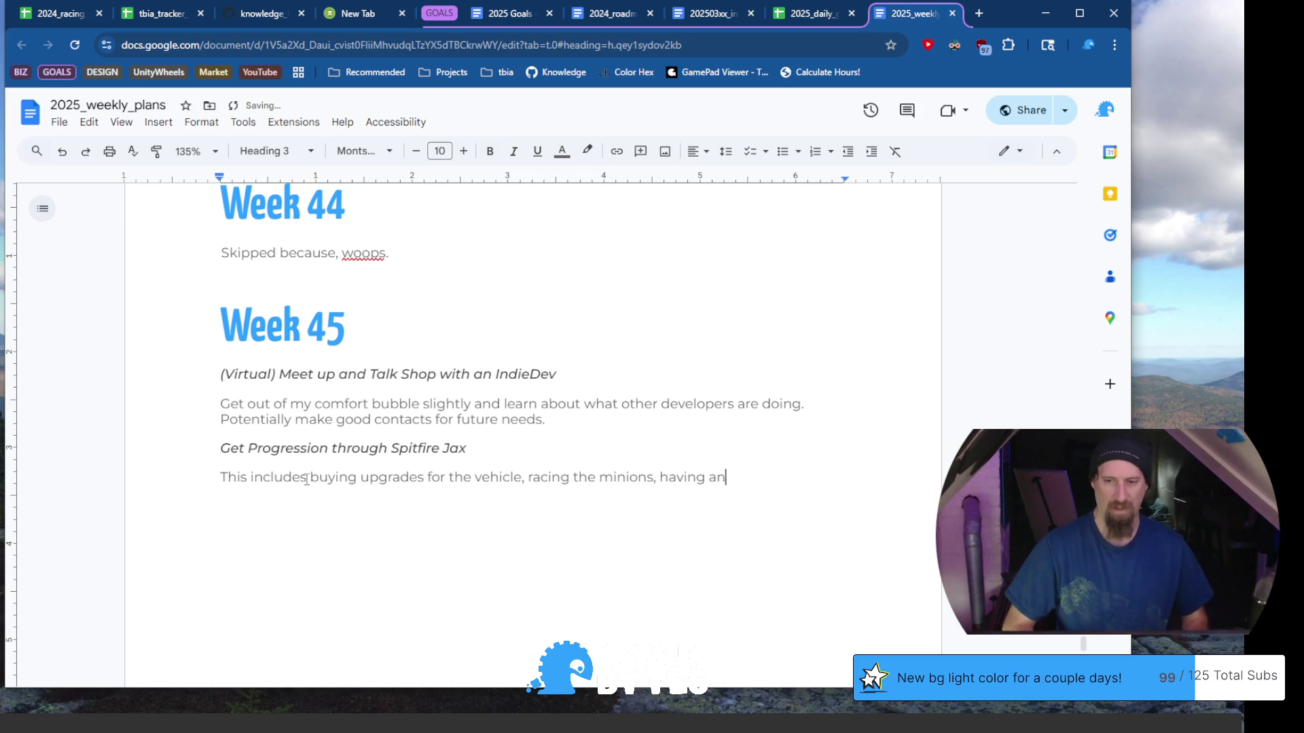
type(" idea when the qui")
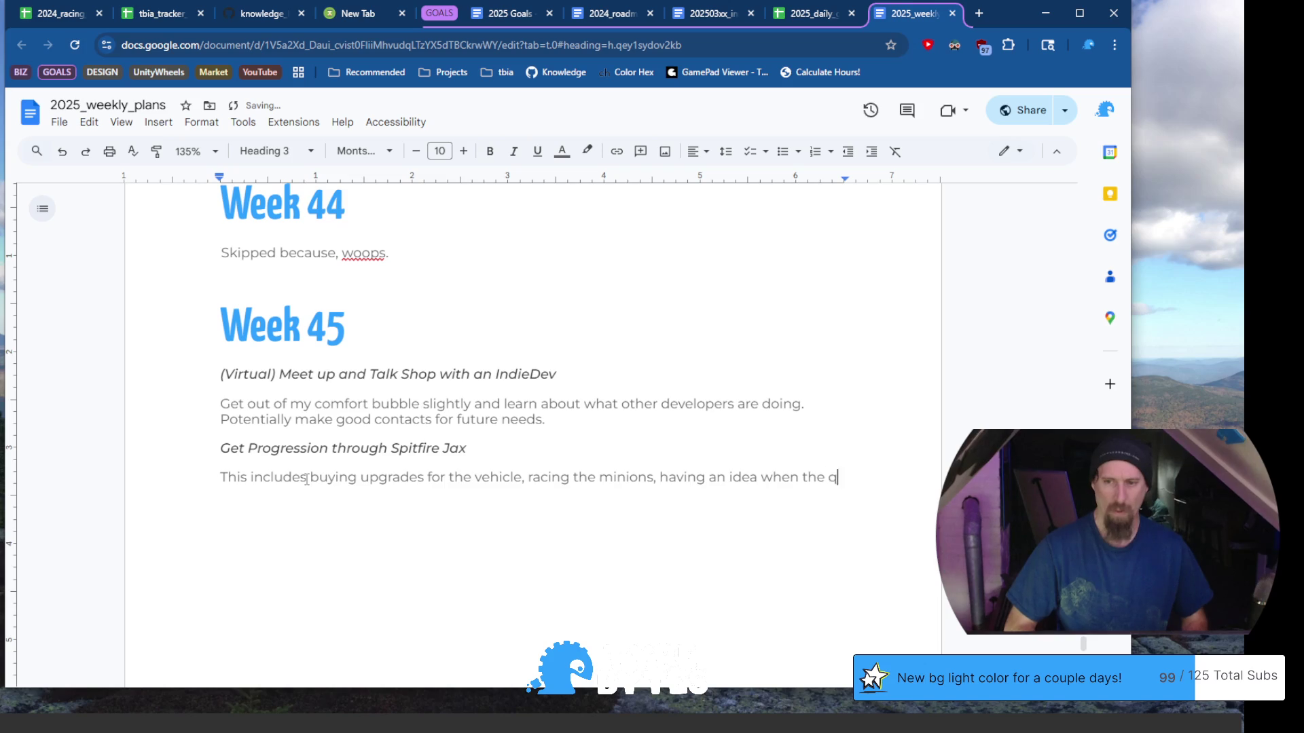
key("BackSpace")
key("BackSpace")
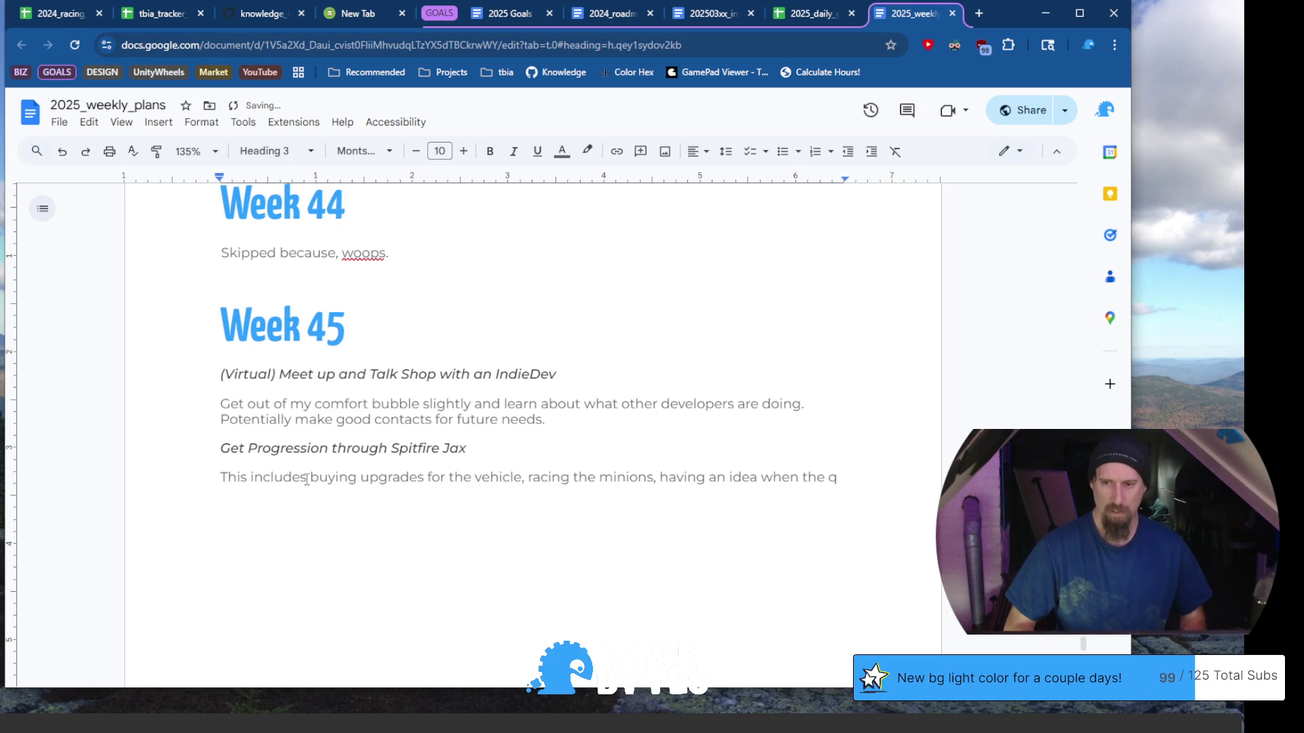
type("uests")
type("ops")
type("up and wh")
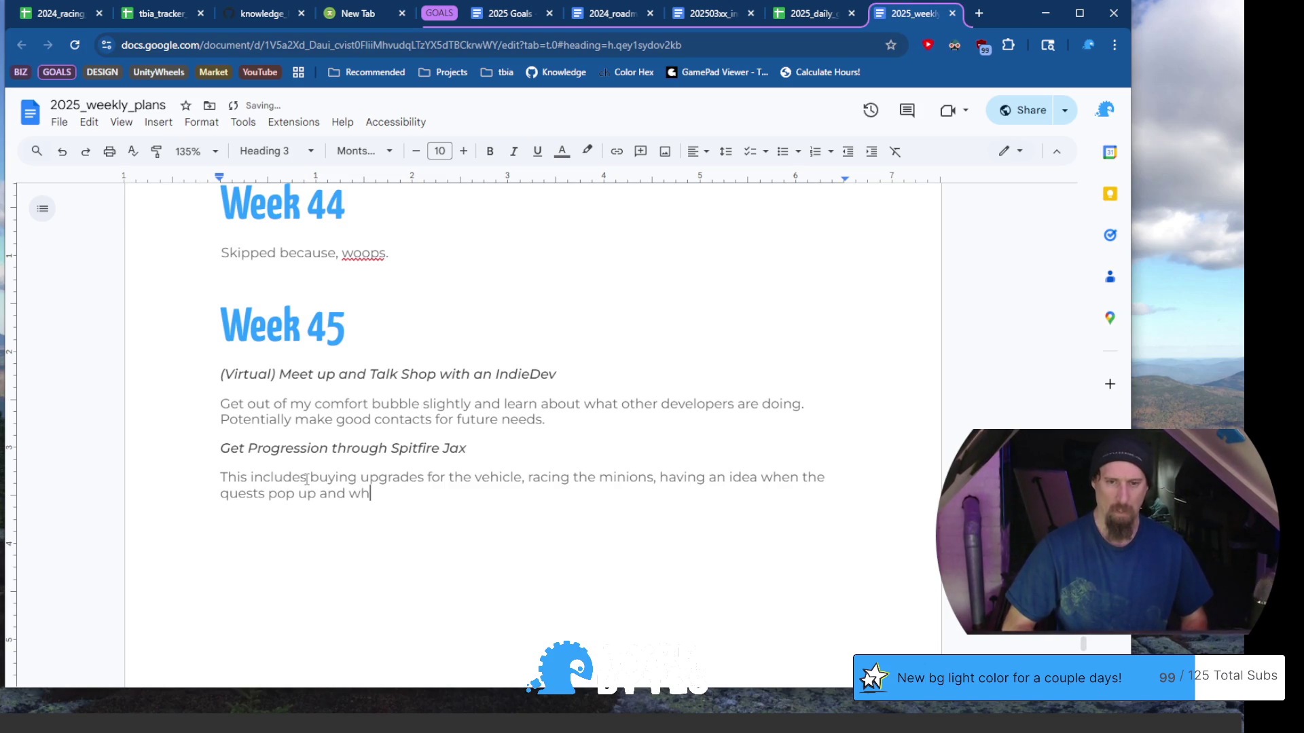
type("at quethe")
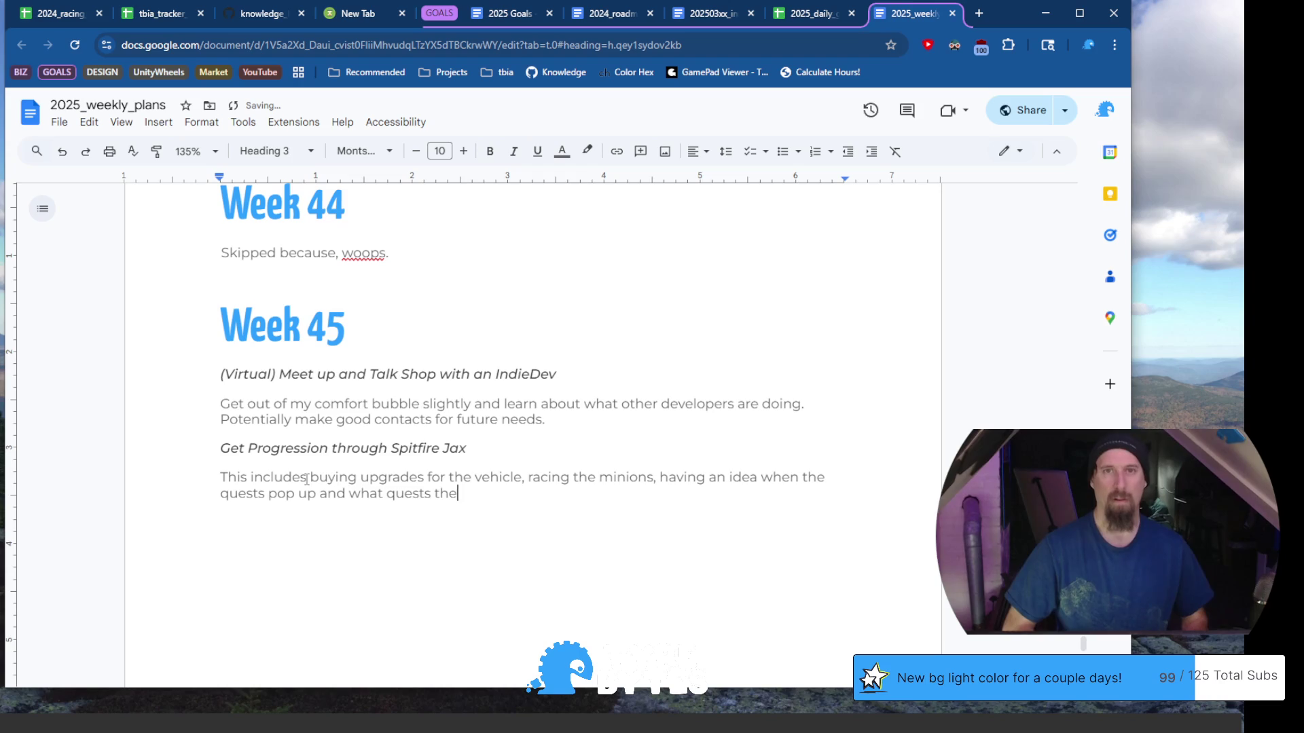
type("rere will be at the")
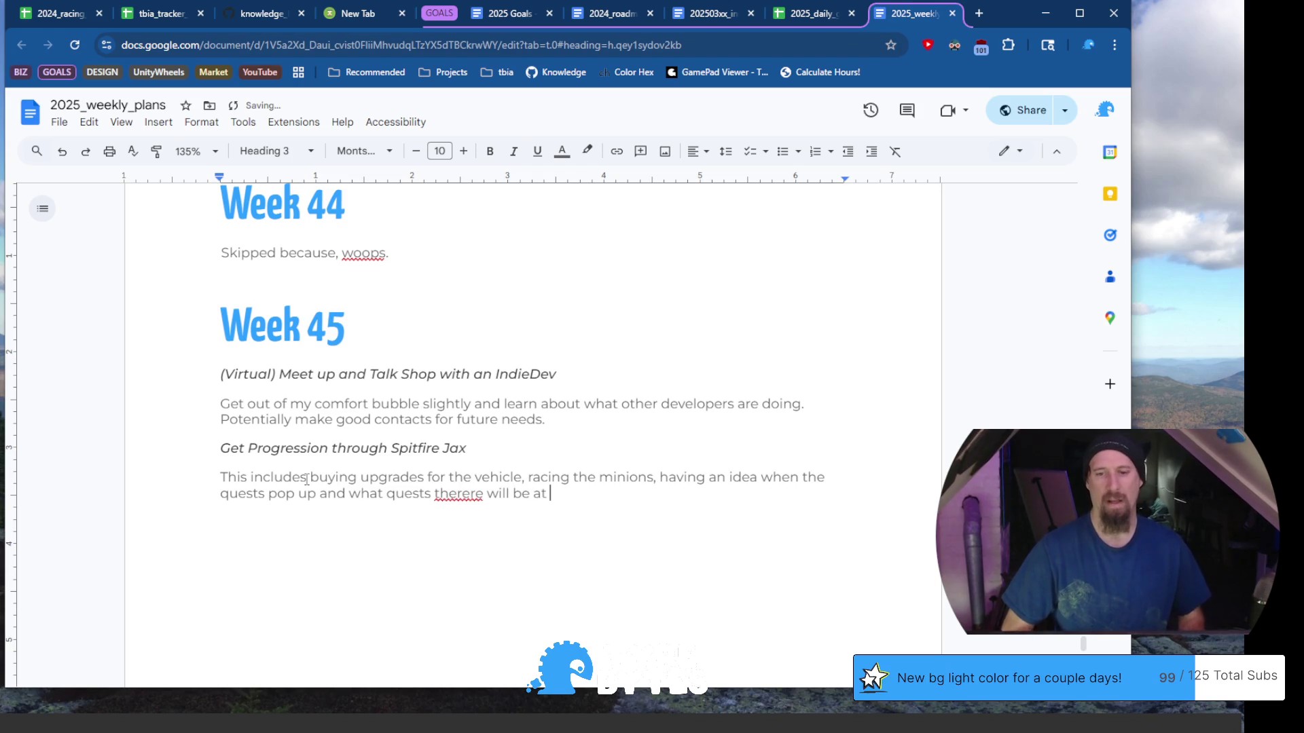
key("ctrl+Left")
key("ctrl+Left")
key("ctrl+Left")
key("BackSpace")
key("BackSpace")
key("ctrl+Right")
key("ctrl+Right")
key("ctrl+Right")
type("start of the game")
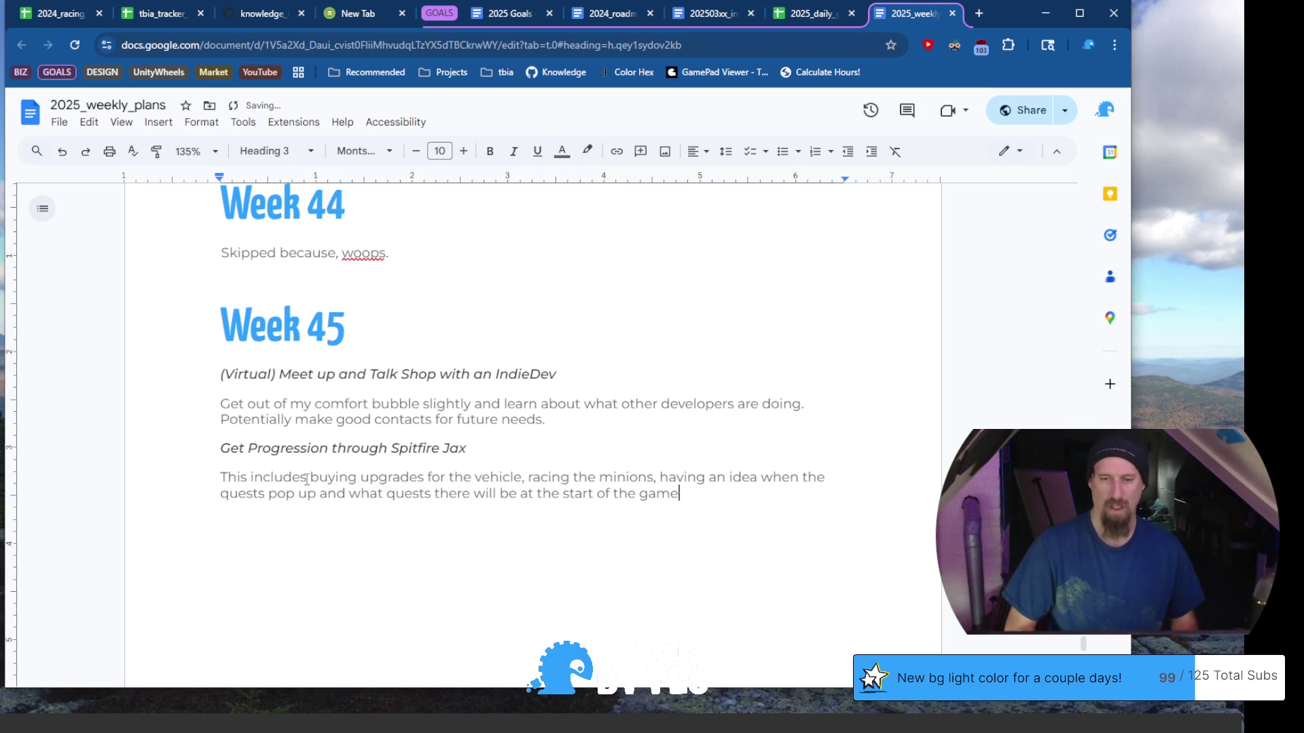
type(".")
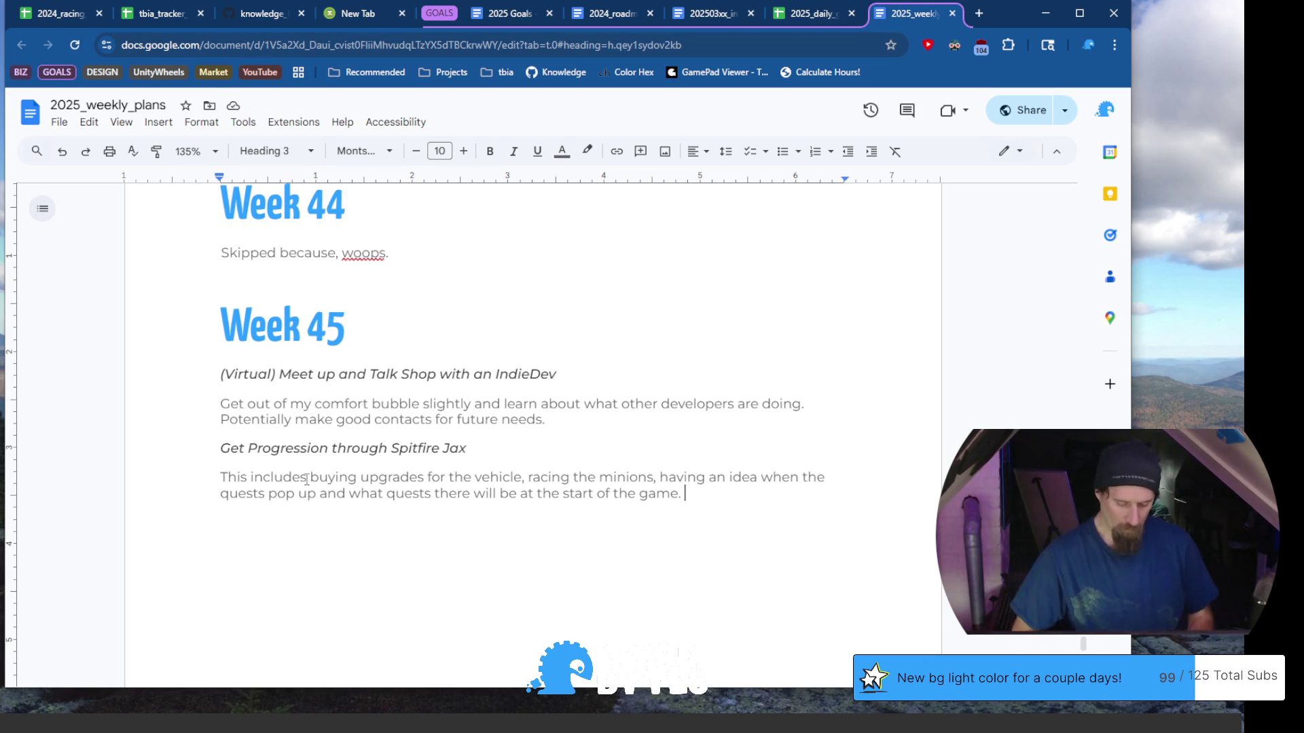
Add 'The Camp may exist but would be in later game areas, so only temporary.'
type("The Camp")
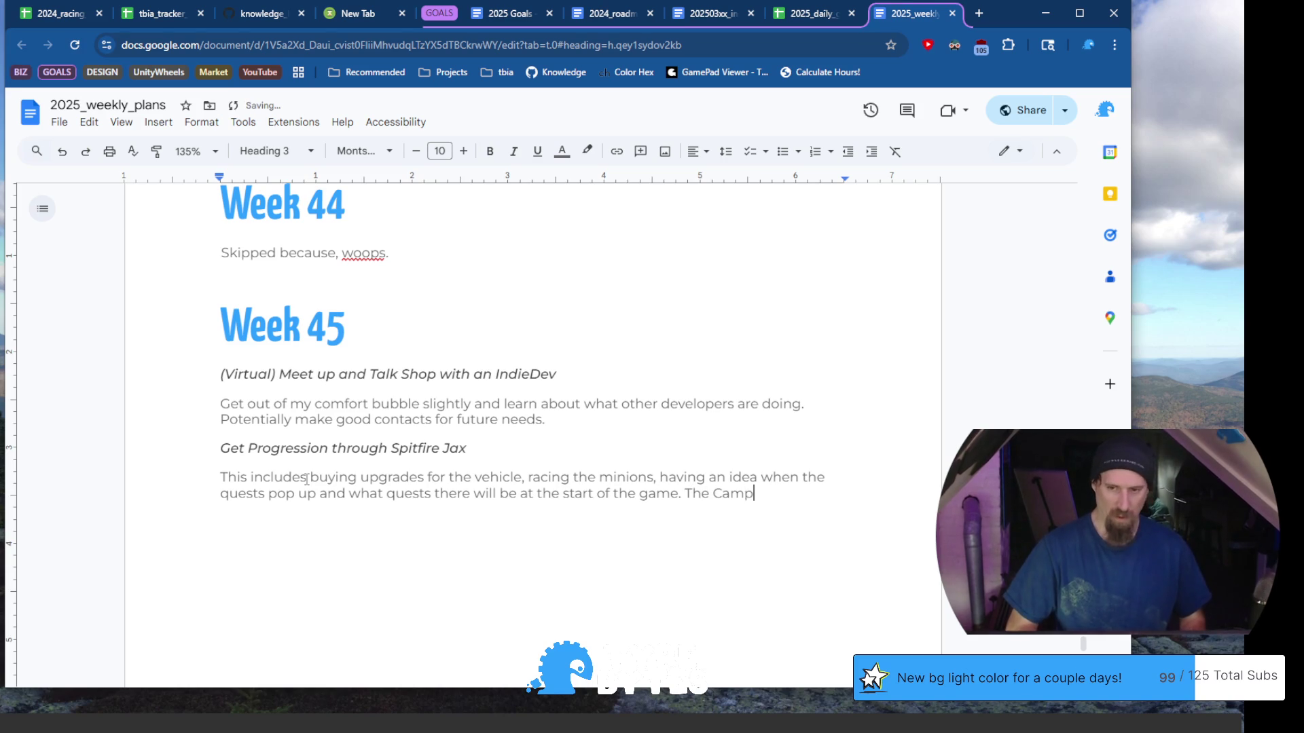
type(" may exi")
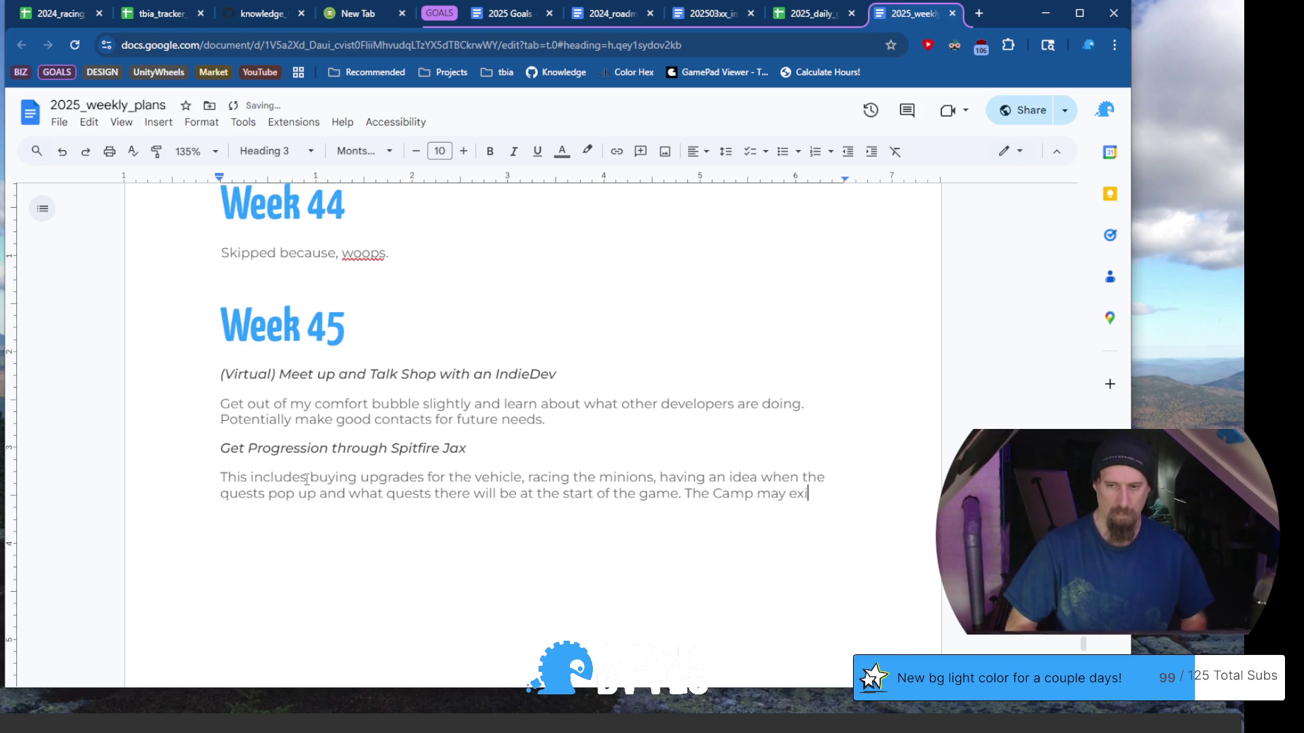
type("st but woul")
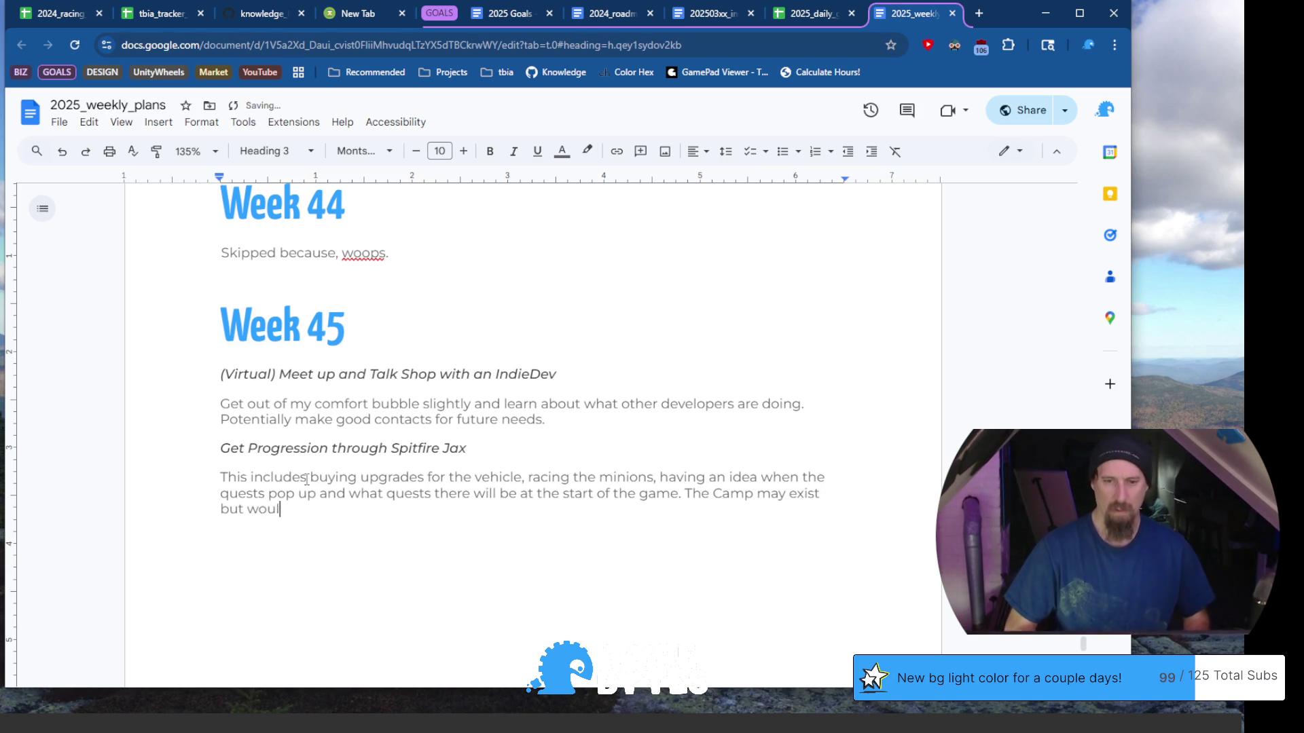
type("d be in later game p")
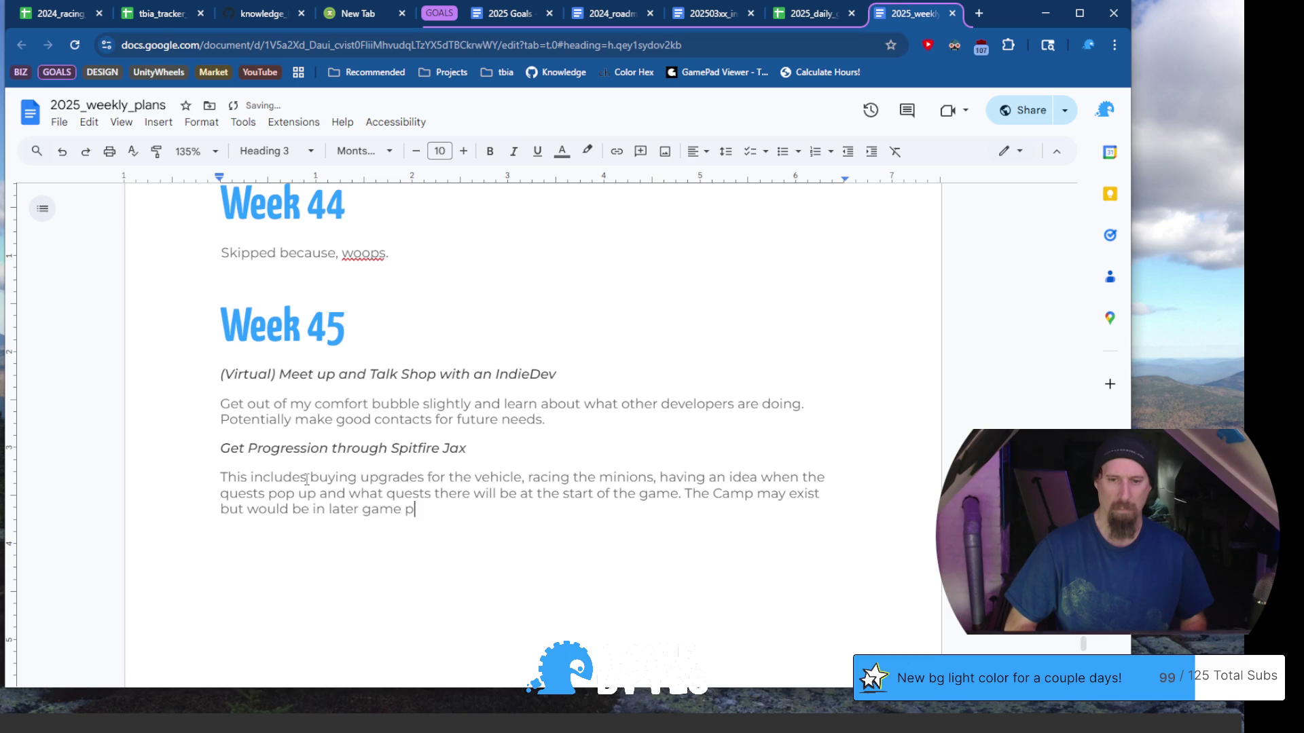
key("BackSpace")
type("areas, so")
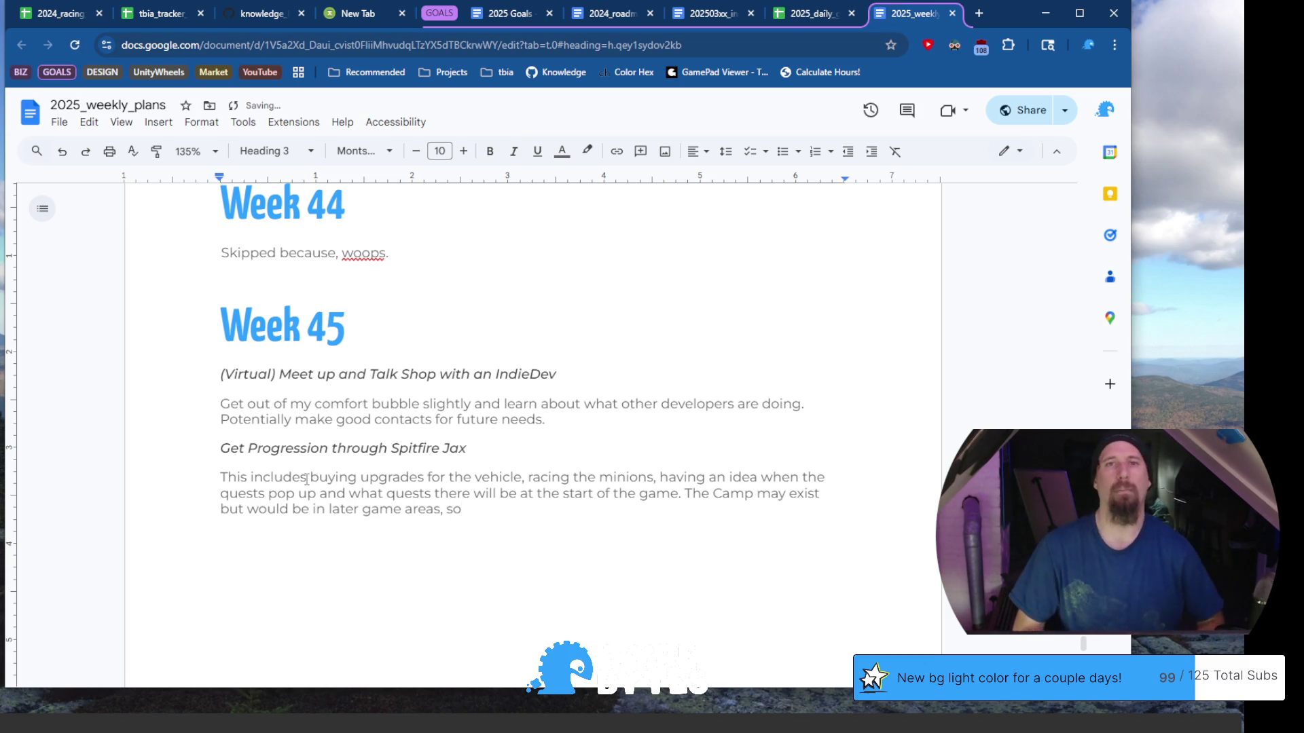
type(" o")
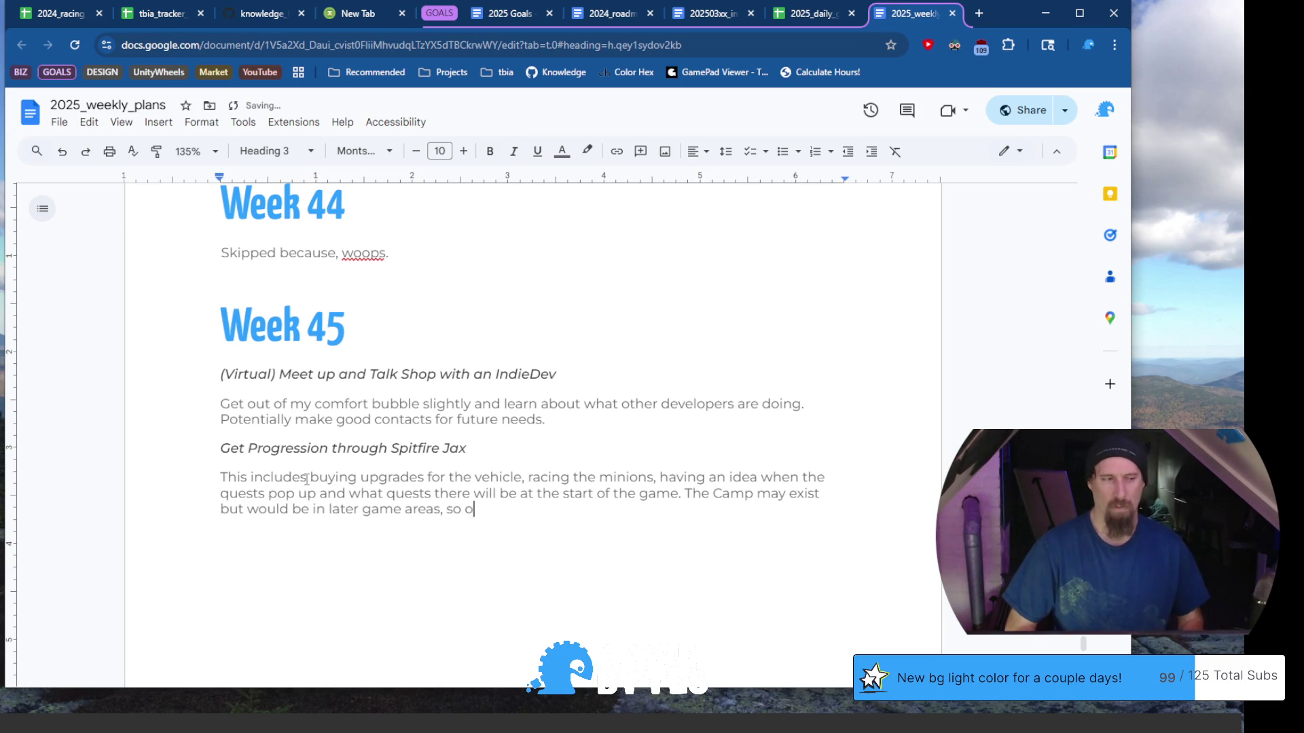
type("nly temp")
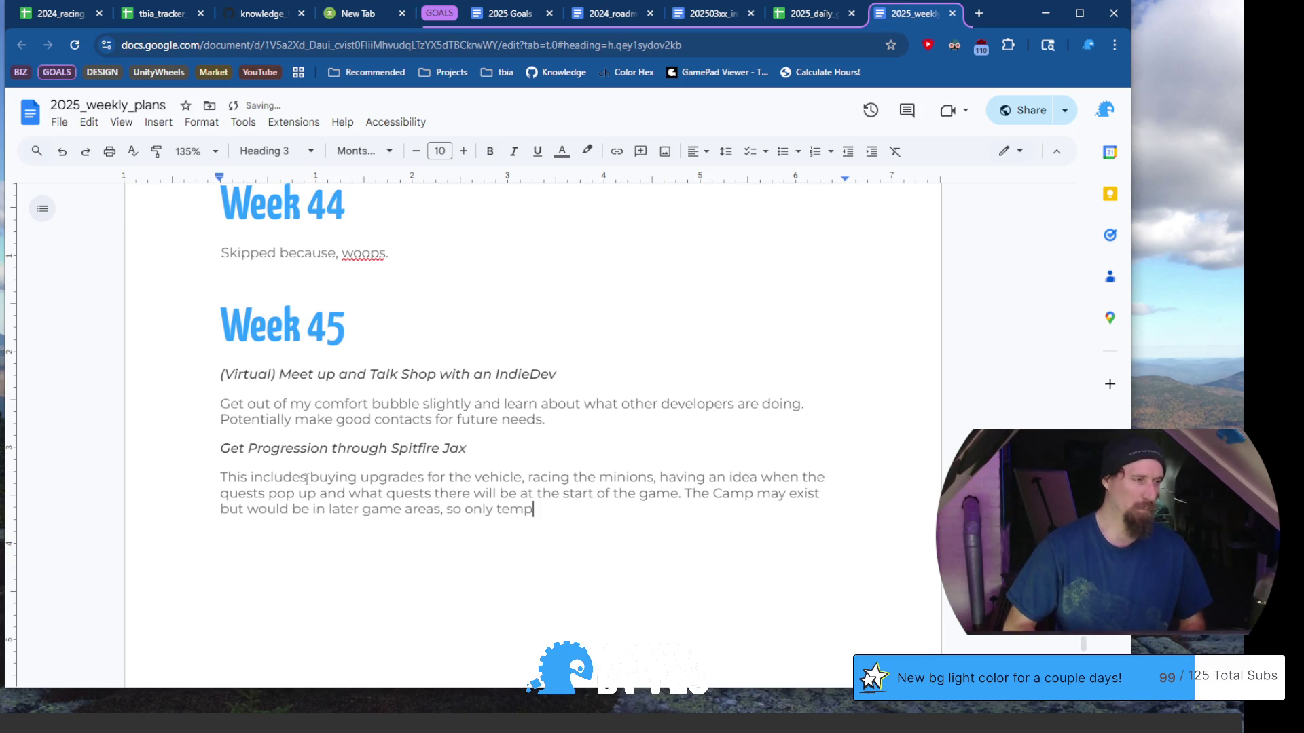
type("orary.")
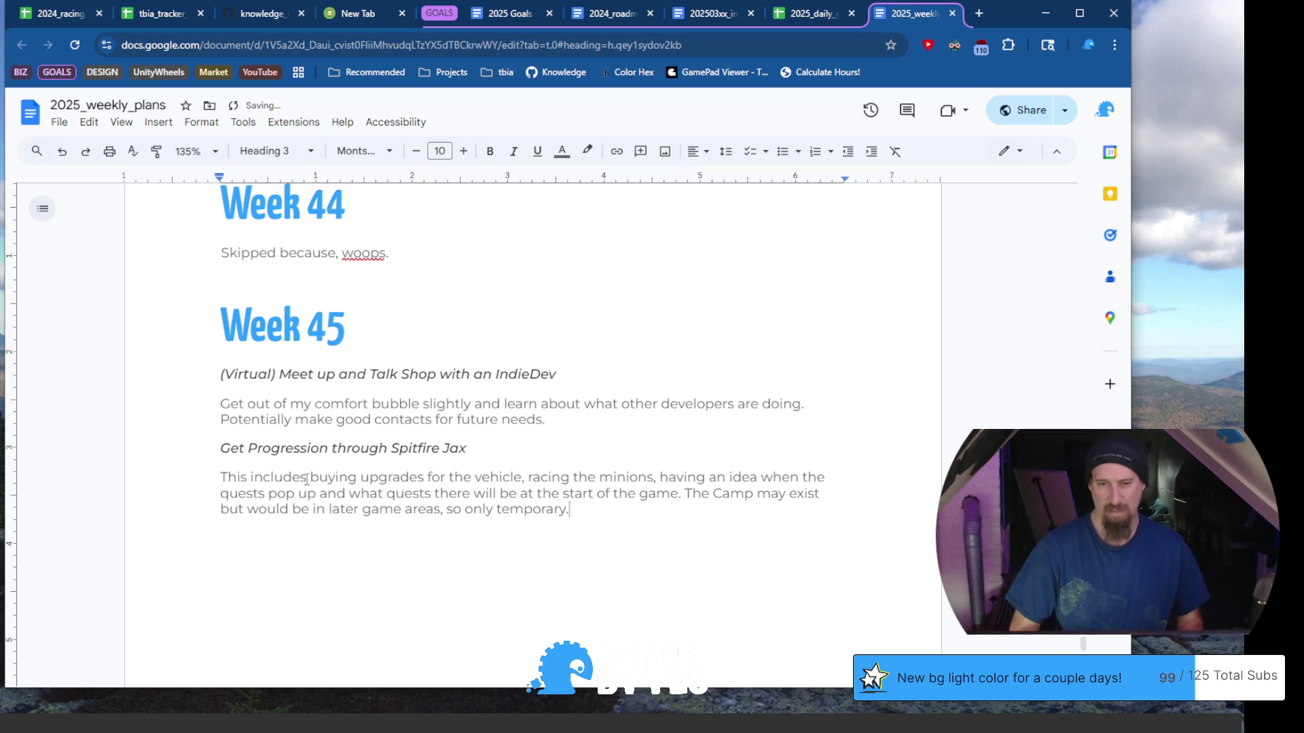
key("Up")
key("Up")
key("Up")
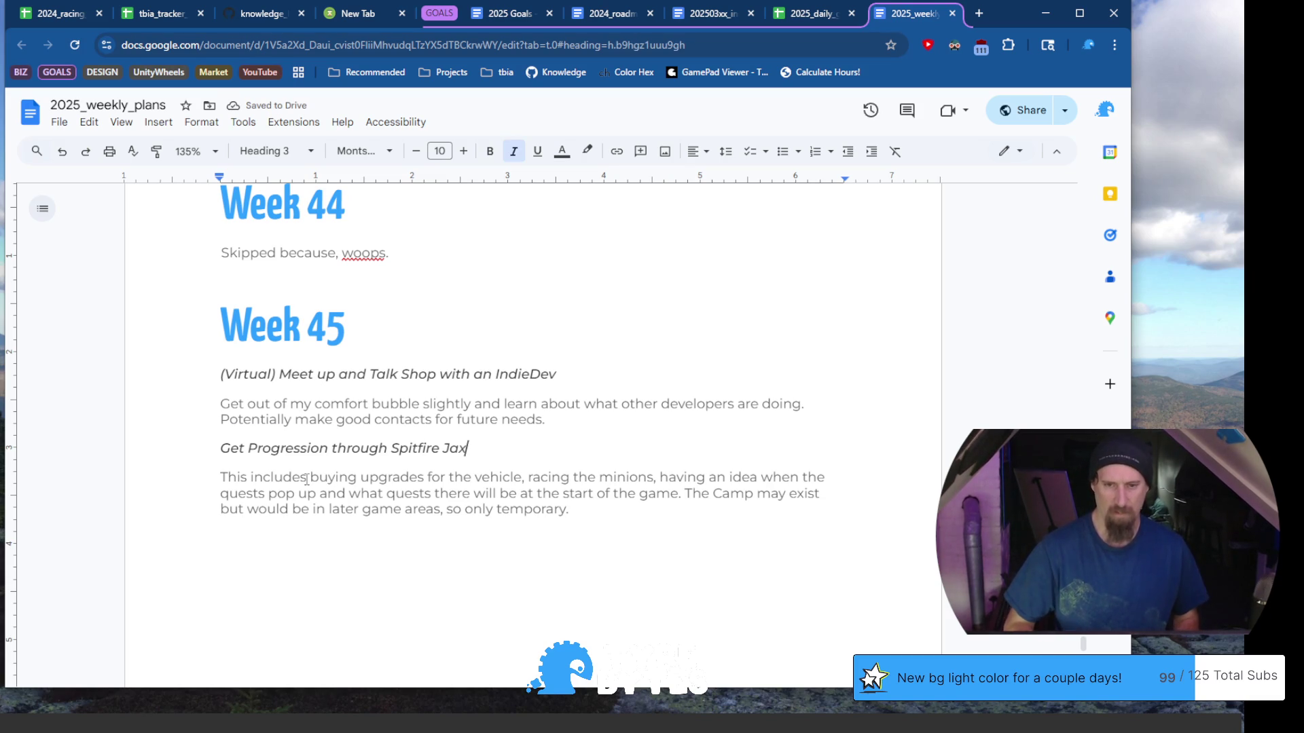
key("shift+Home")
key("ctrl+c")
Paste a copy of the goal heading under Week 45 and retitle it 'Playtest on Friday'
key("ctrl+End")
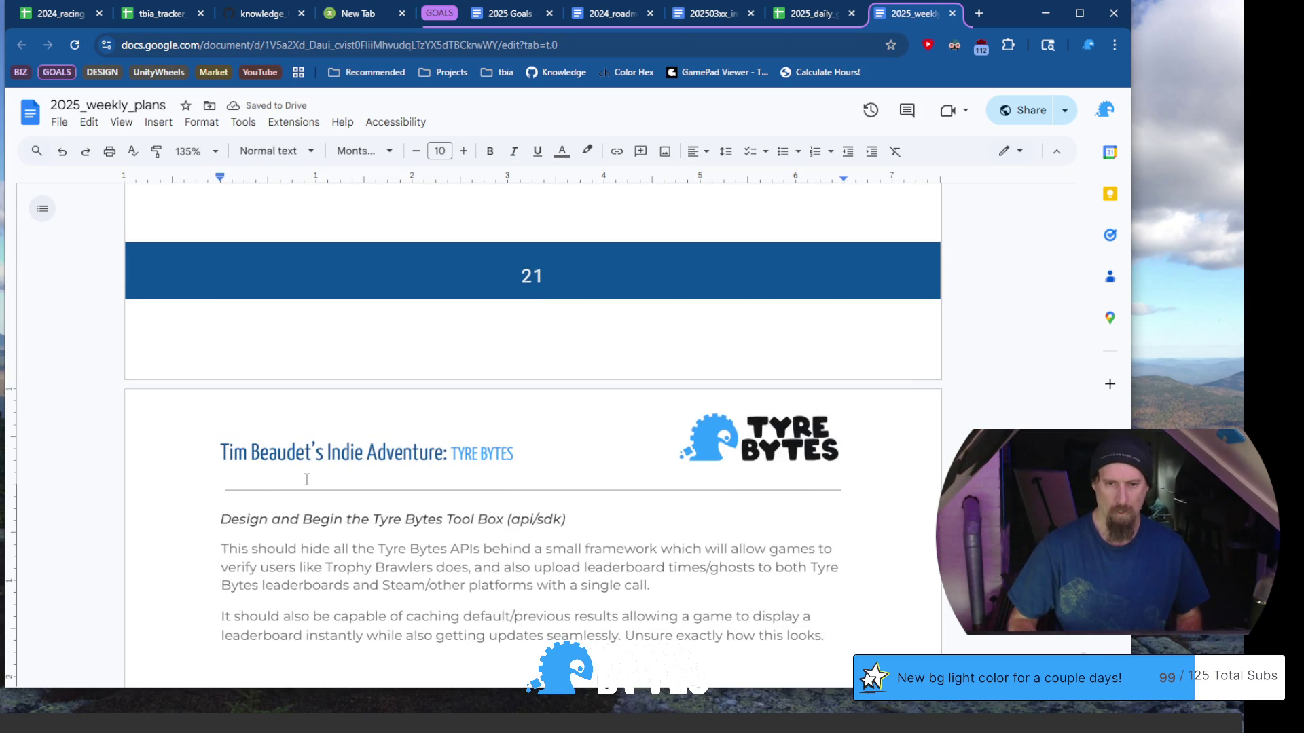
key("ctrl+z")
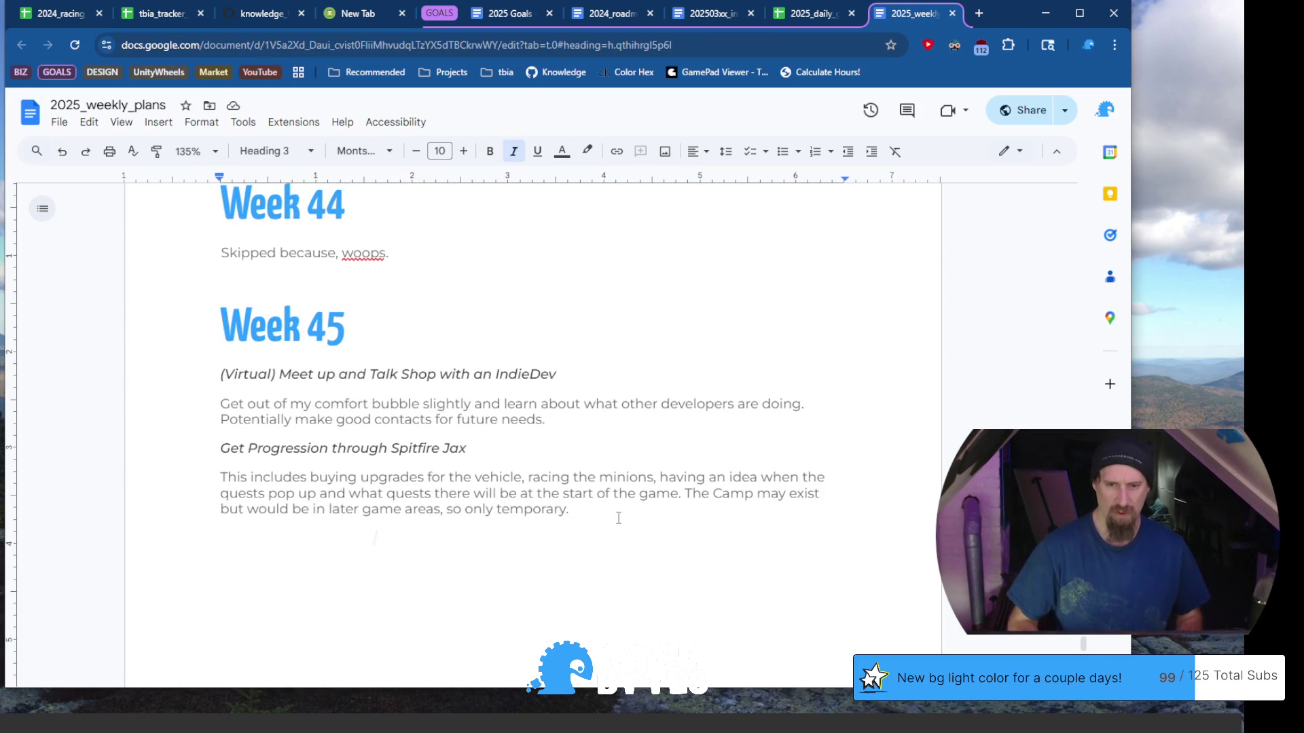
key("ctrl+v")
key("shift+Home")
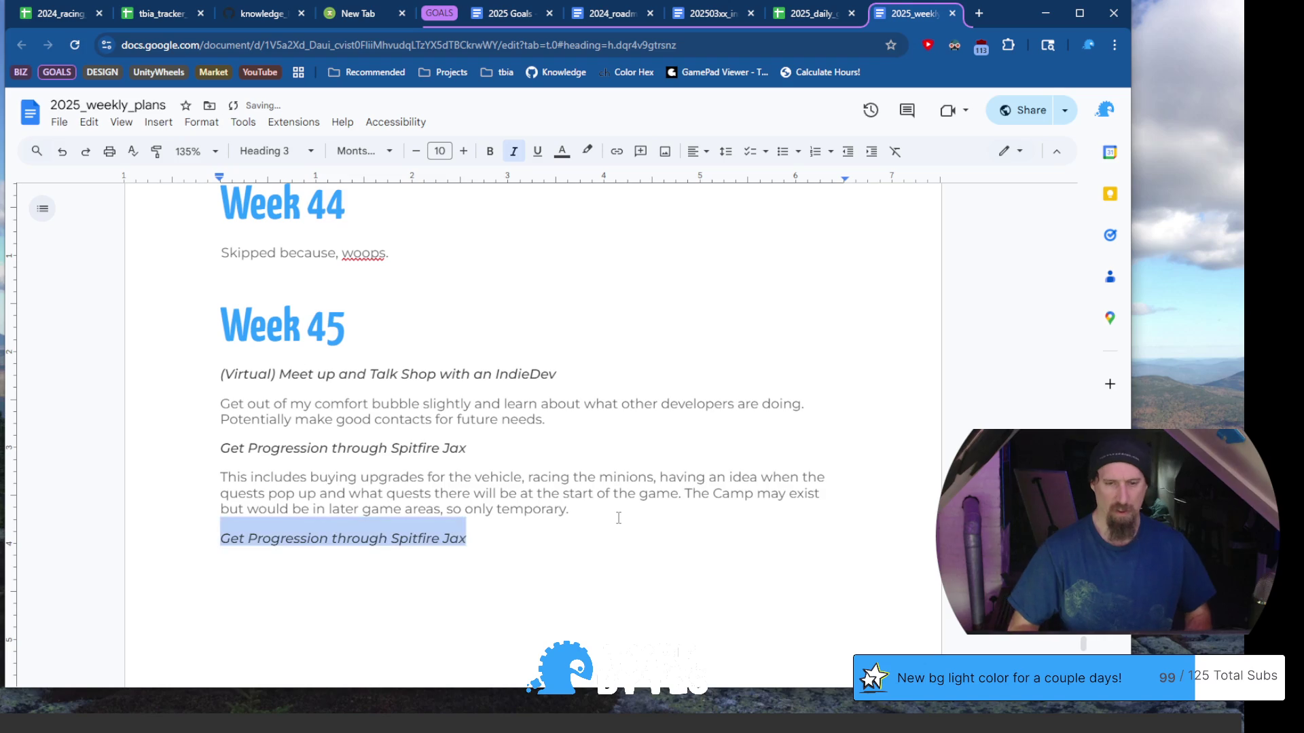
type("Get")
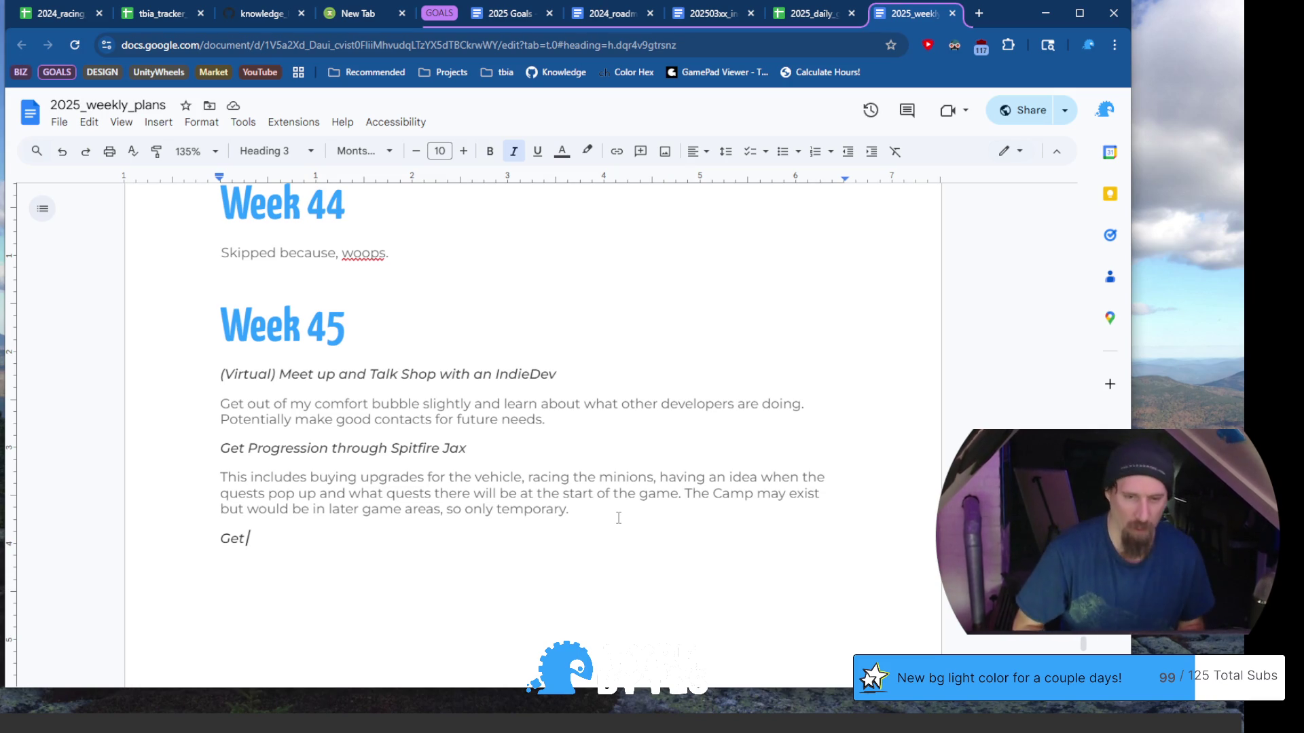
key("shift+Home")
type("Playtest on Frid")
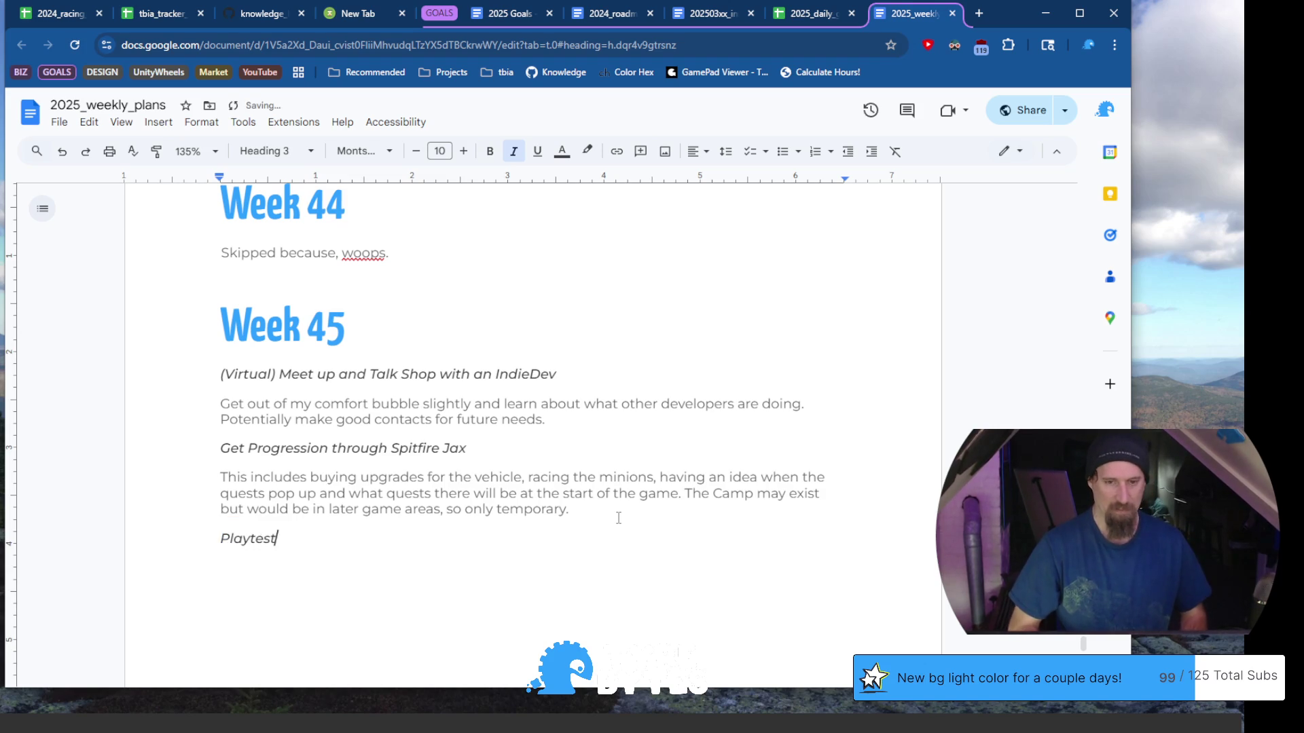
type("ay")
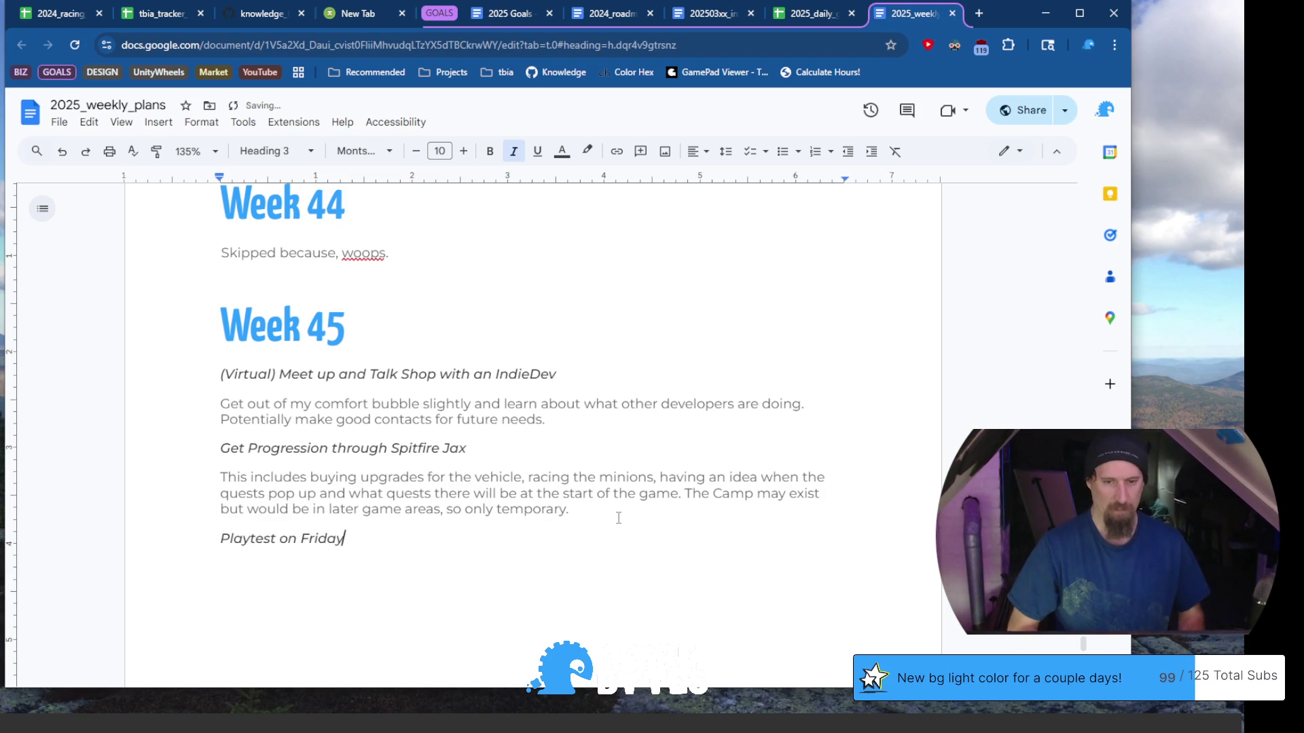
Begin the Normal-text description with 'Like a real one, with progression.'
key("Return")
type("L")
key("BackSpace")
type("Like a real one, with ")
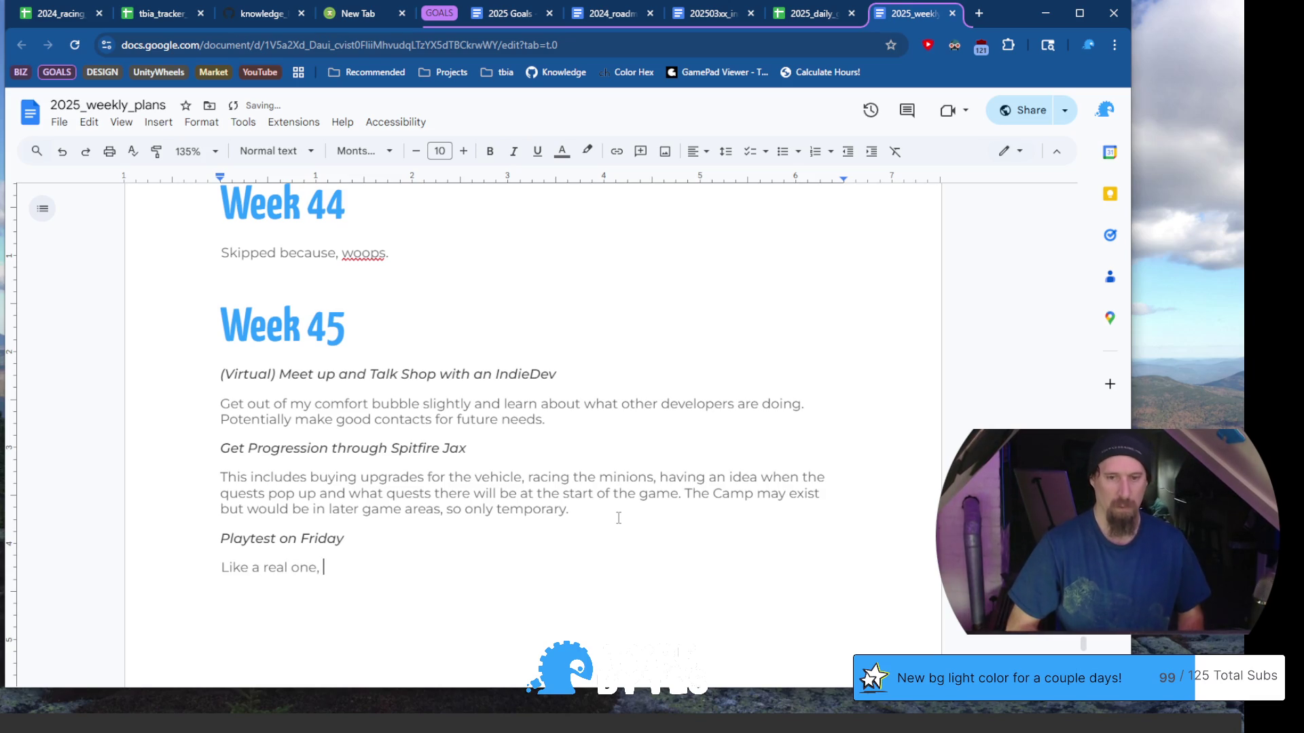
type("progres")
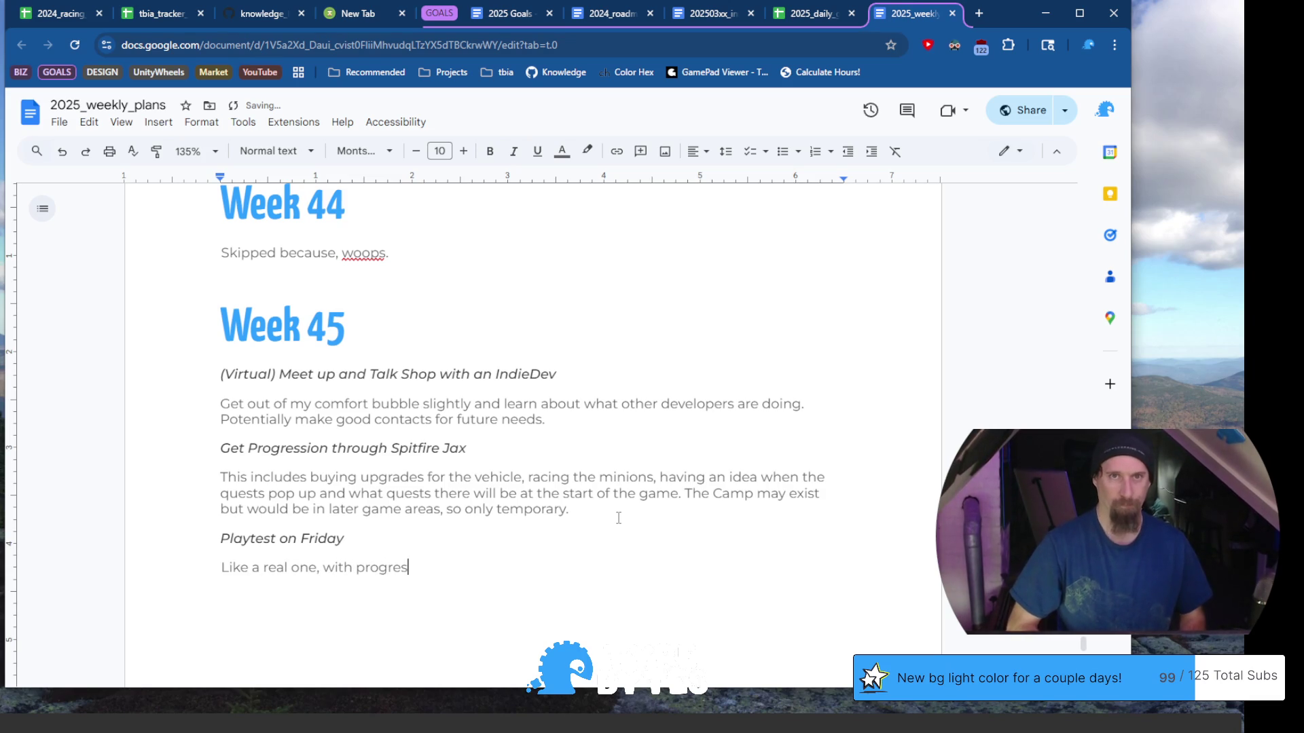
type("sion. Maybe that preo")
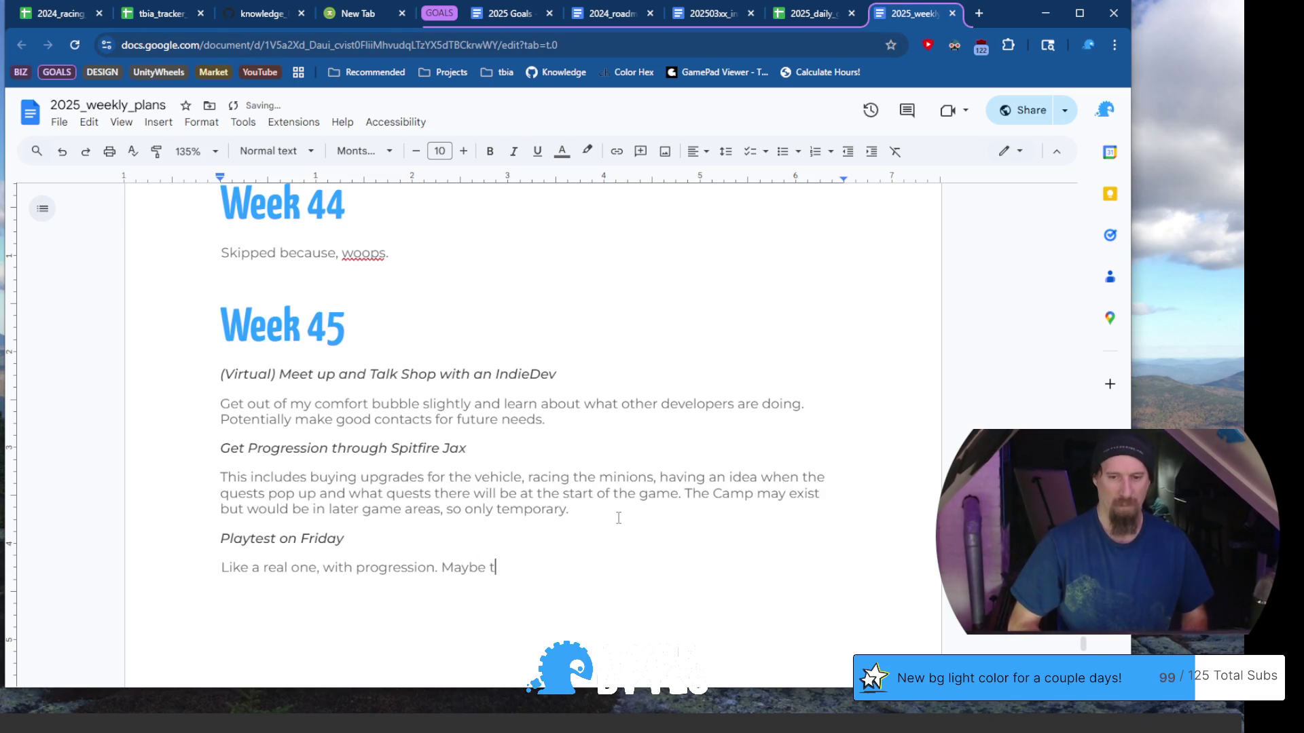
Continue the Playtest description with 'Maybe that progression isn't perfect, but see prior goal!'
key("BackSpace")
key("BackSpace")
type("ogress")
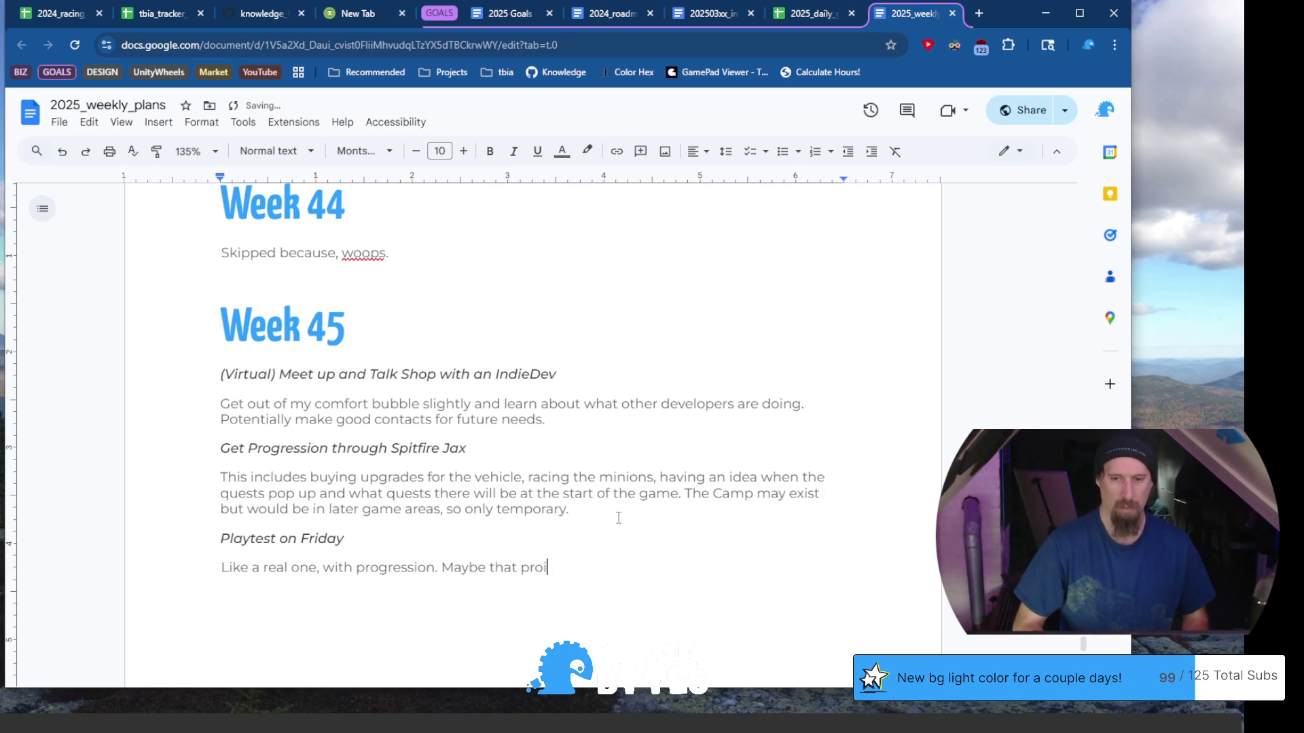
type("ion isn")
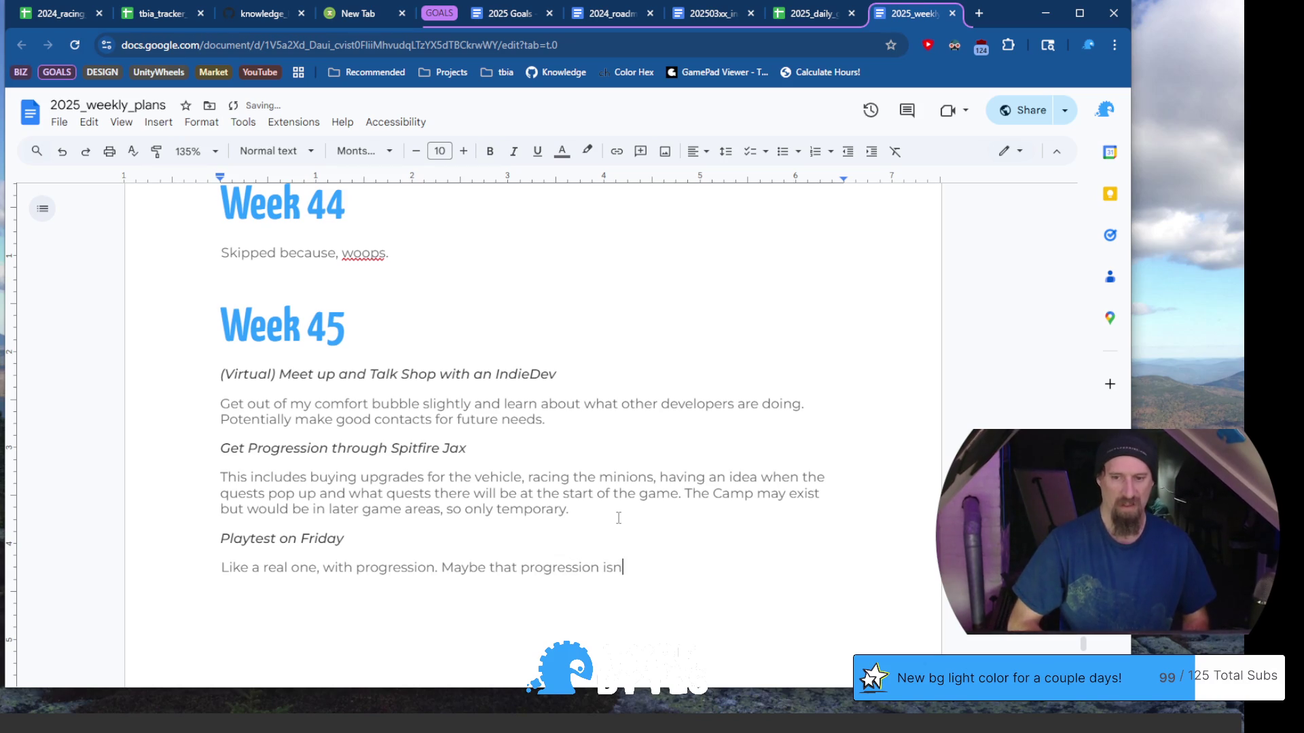
type("’t perfect,")
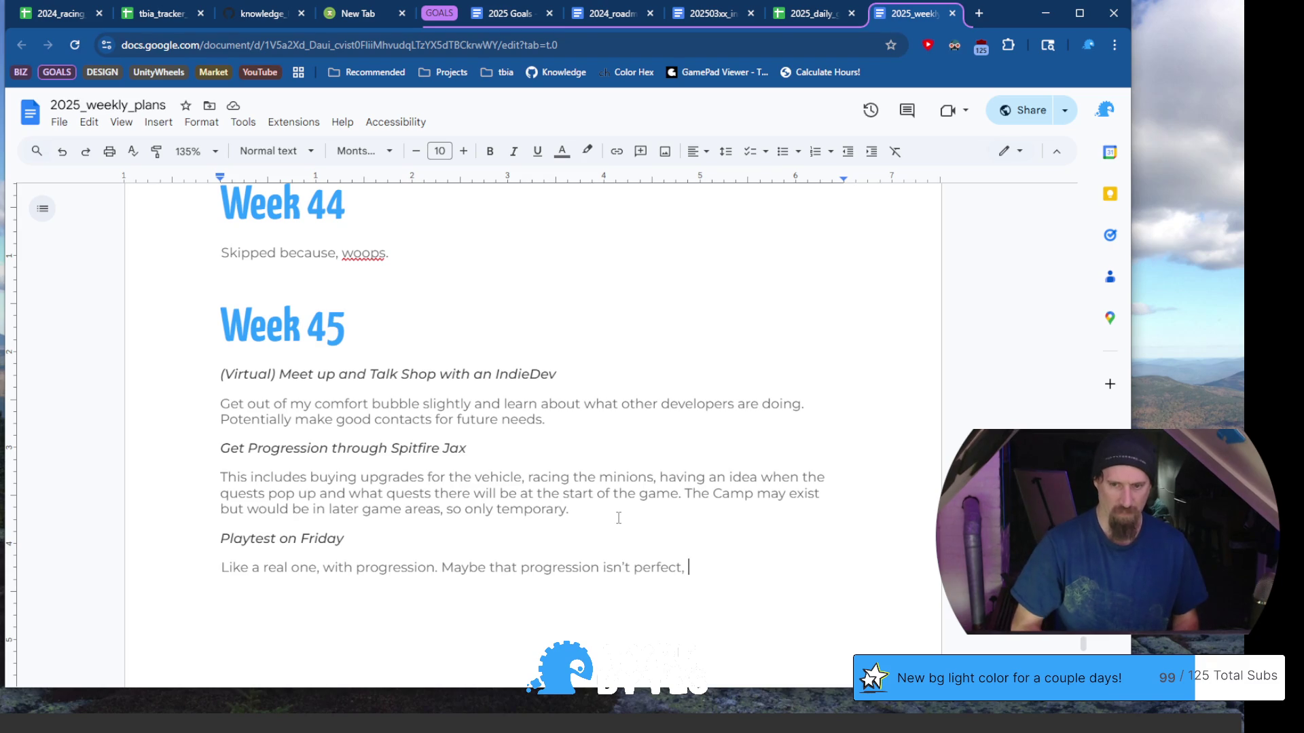
type("but ")
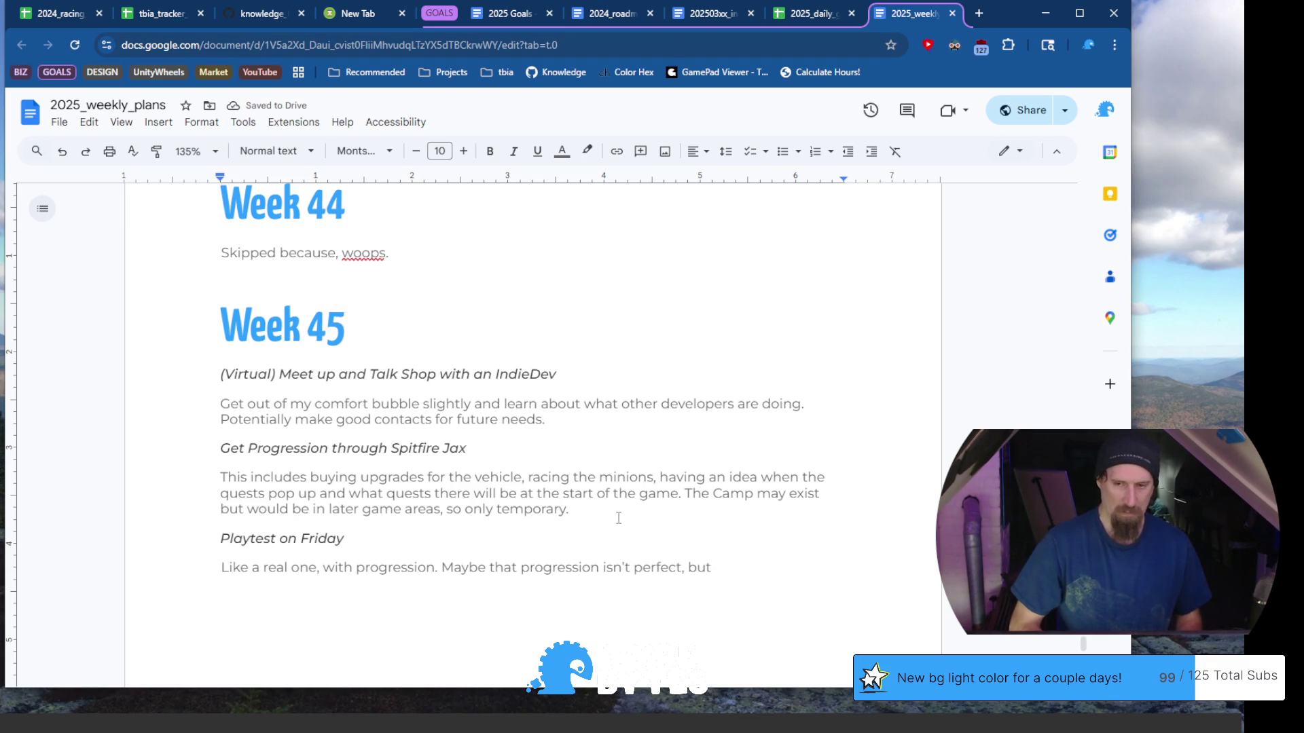
type("see prior")
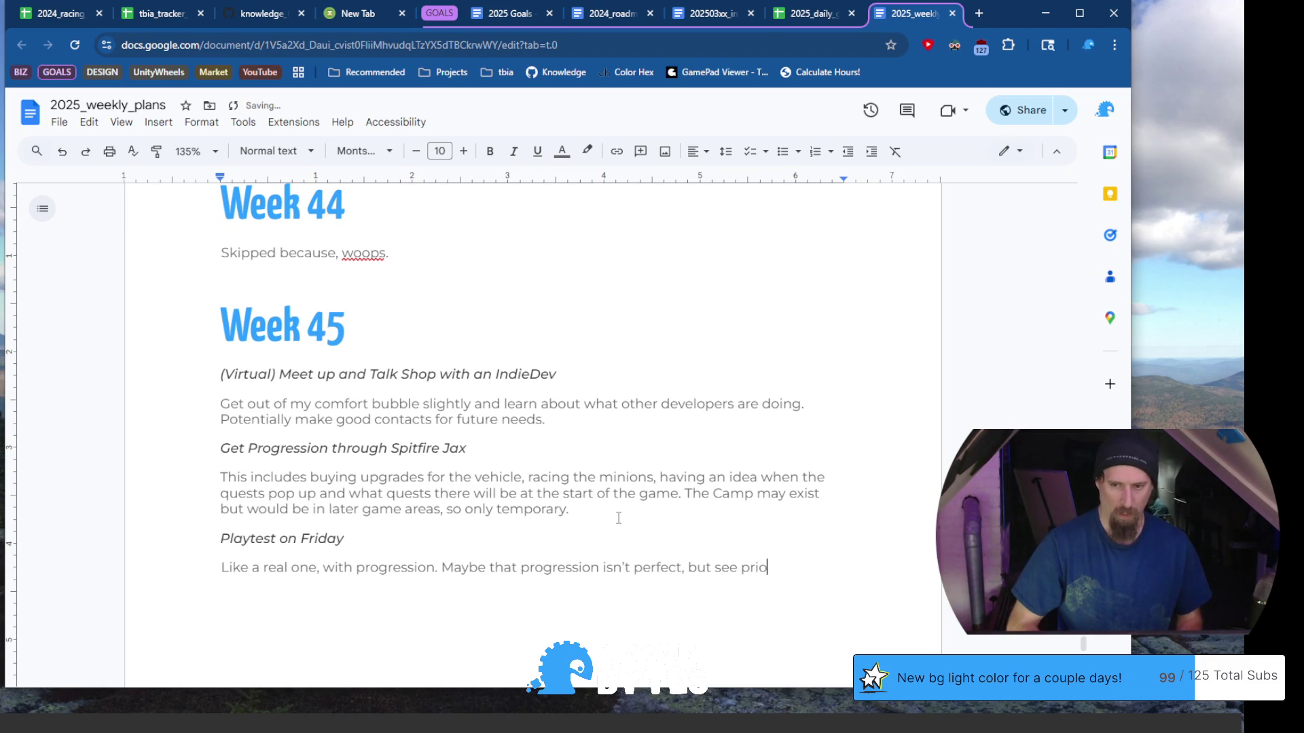
type(" goal!")
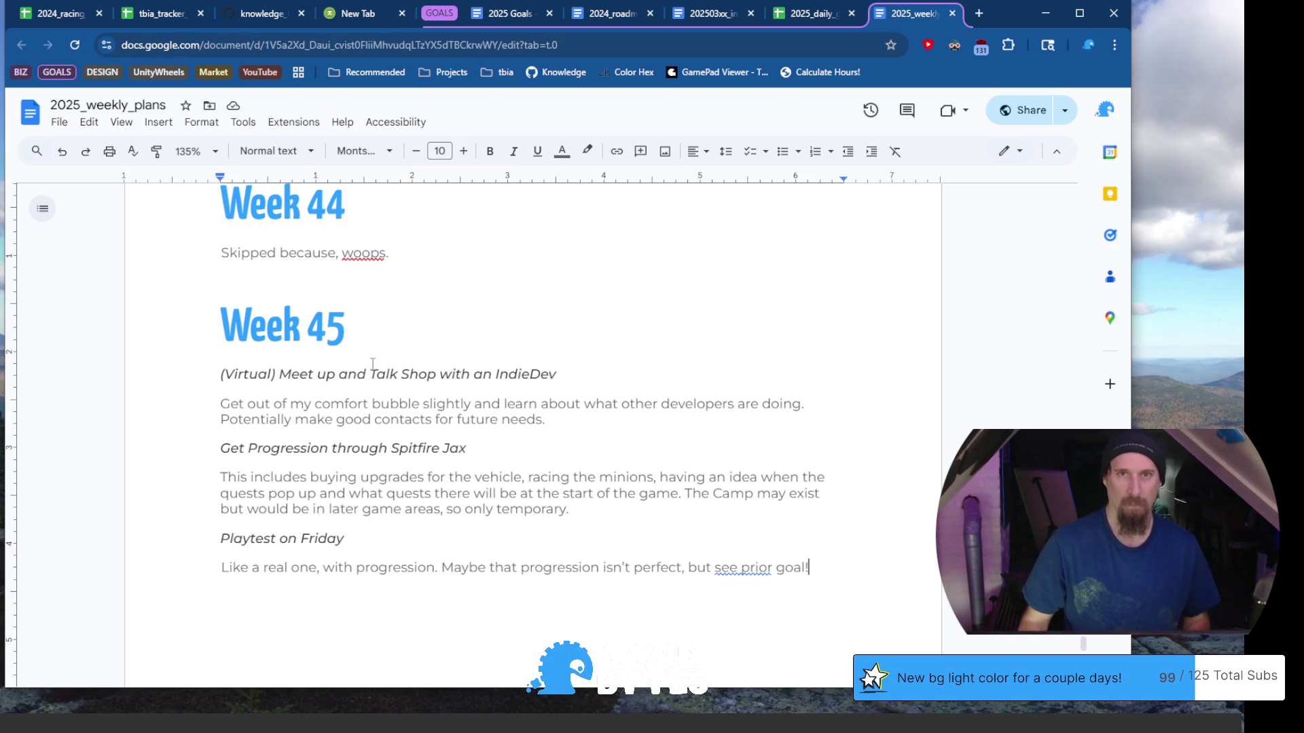
Scroll through Weeks 43–45 of the weekly plans, then bring up the GitHub today.md objectives page
scroll(373, 365, "down", 4)
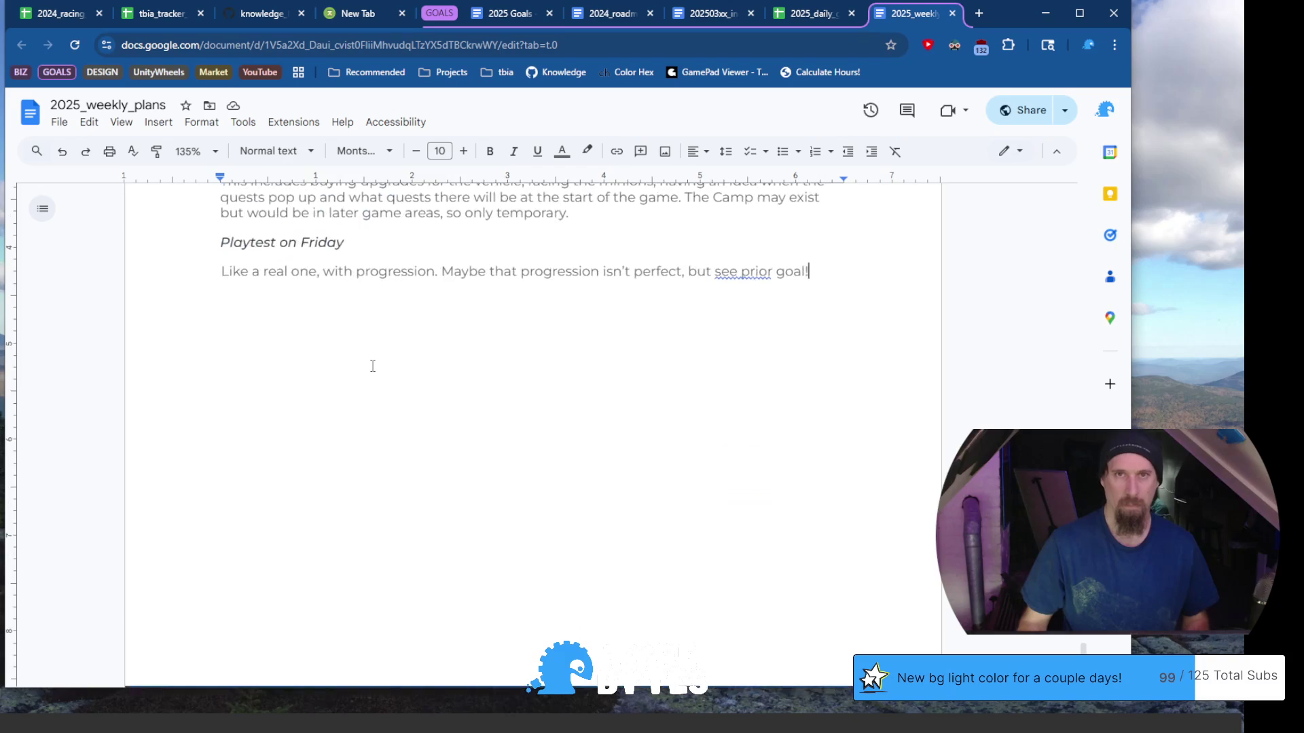
scroll(373, 366, "up", 2)
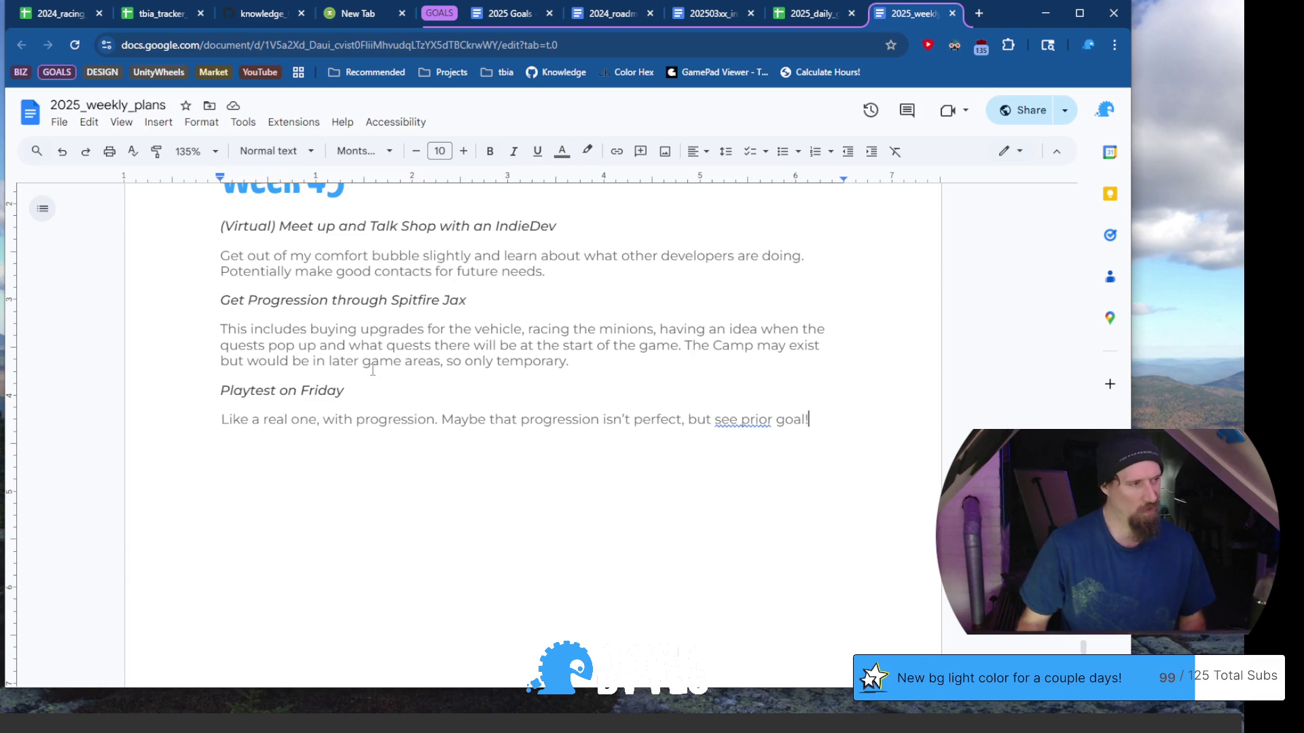
scroll(378, 372, "up", 8)
scroll(378, 372, "down", 5)
scroll(390, 380, "up", 5)
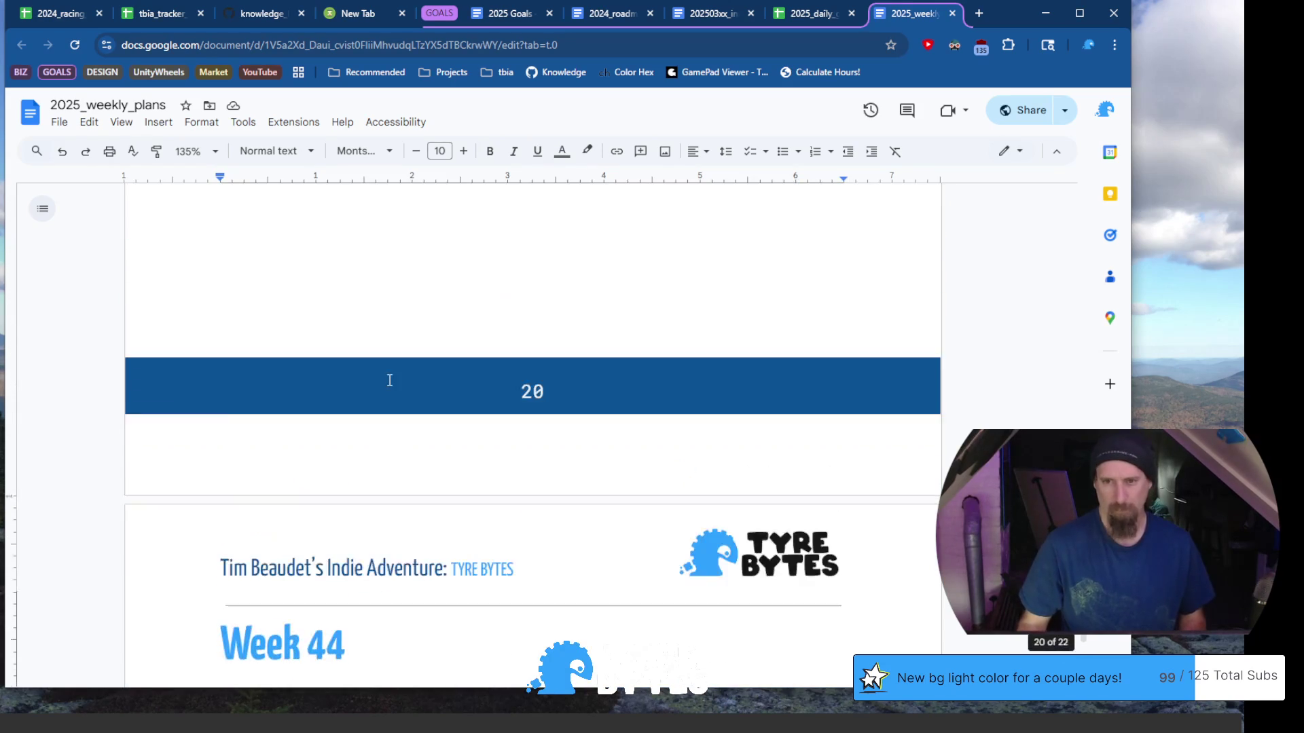
scroll(391, 381, "up", 13)
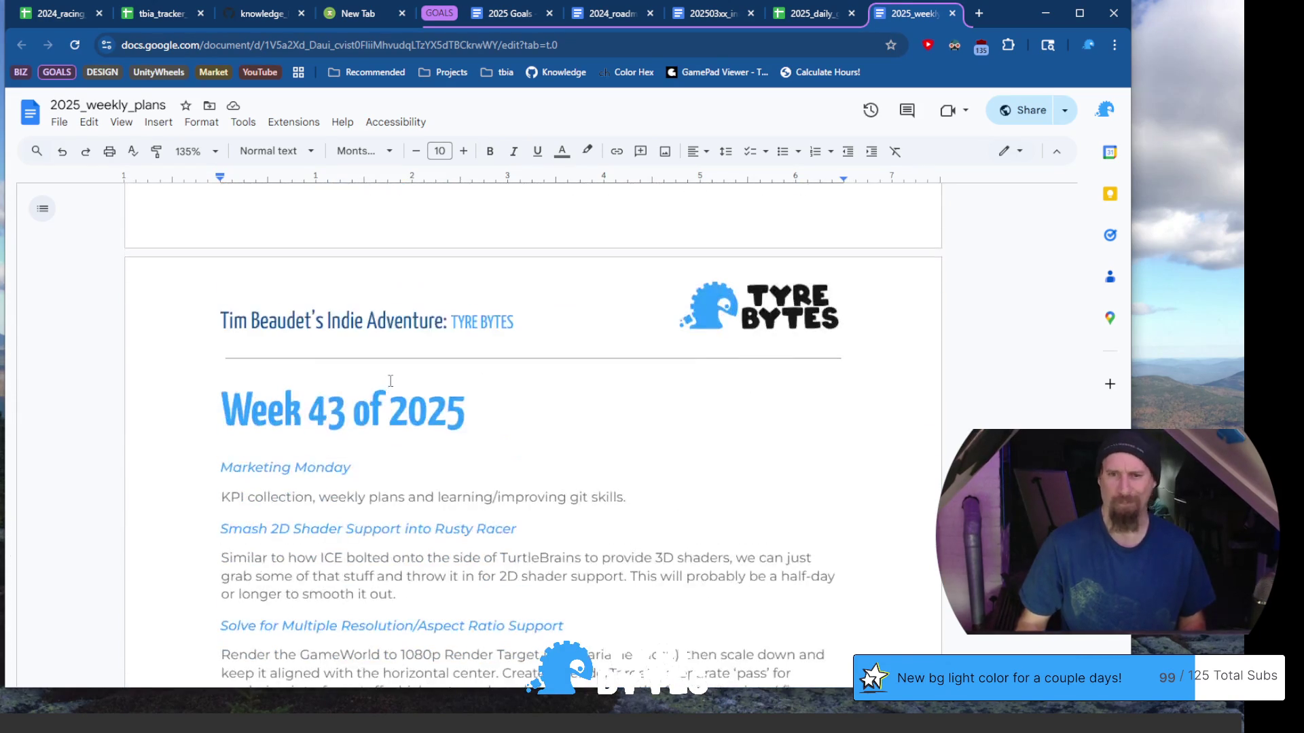
scroll(390, 379, "down", 9)
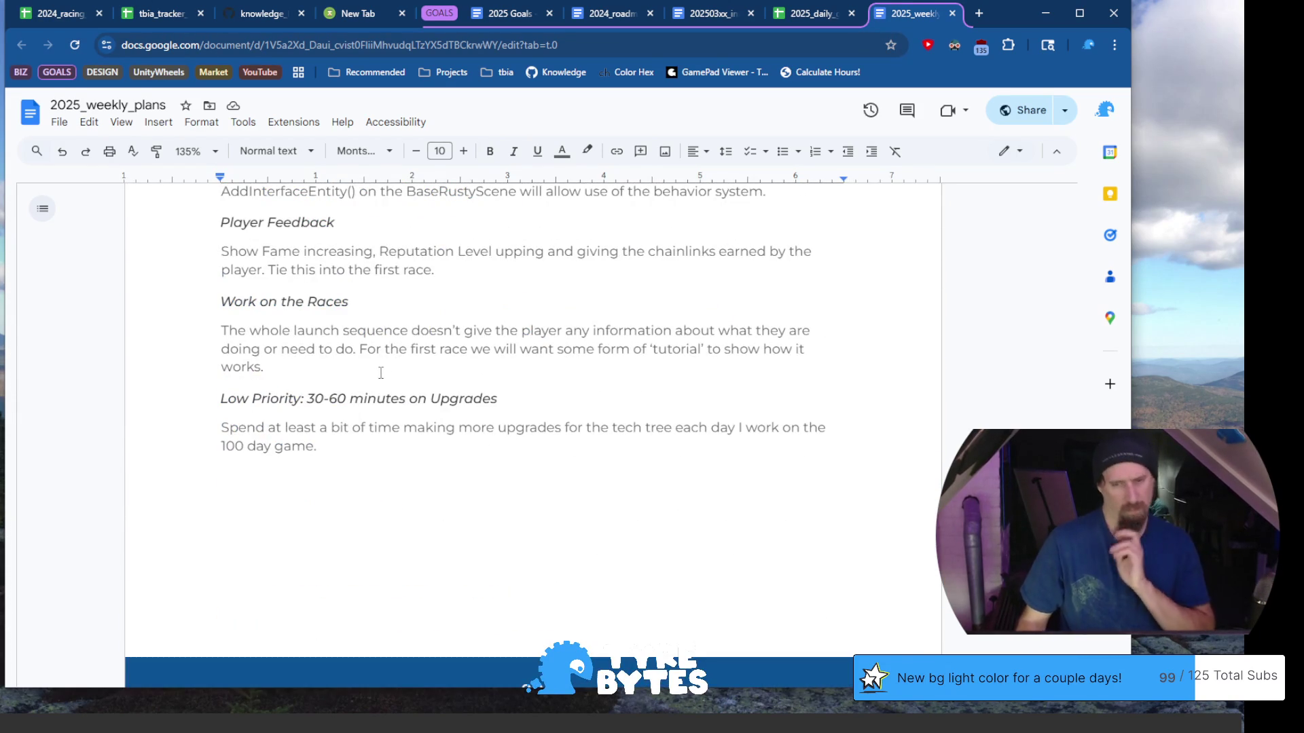
scroll(392, 376, "down", 4)
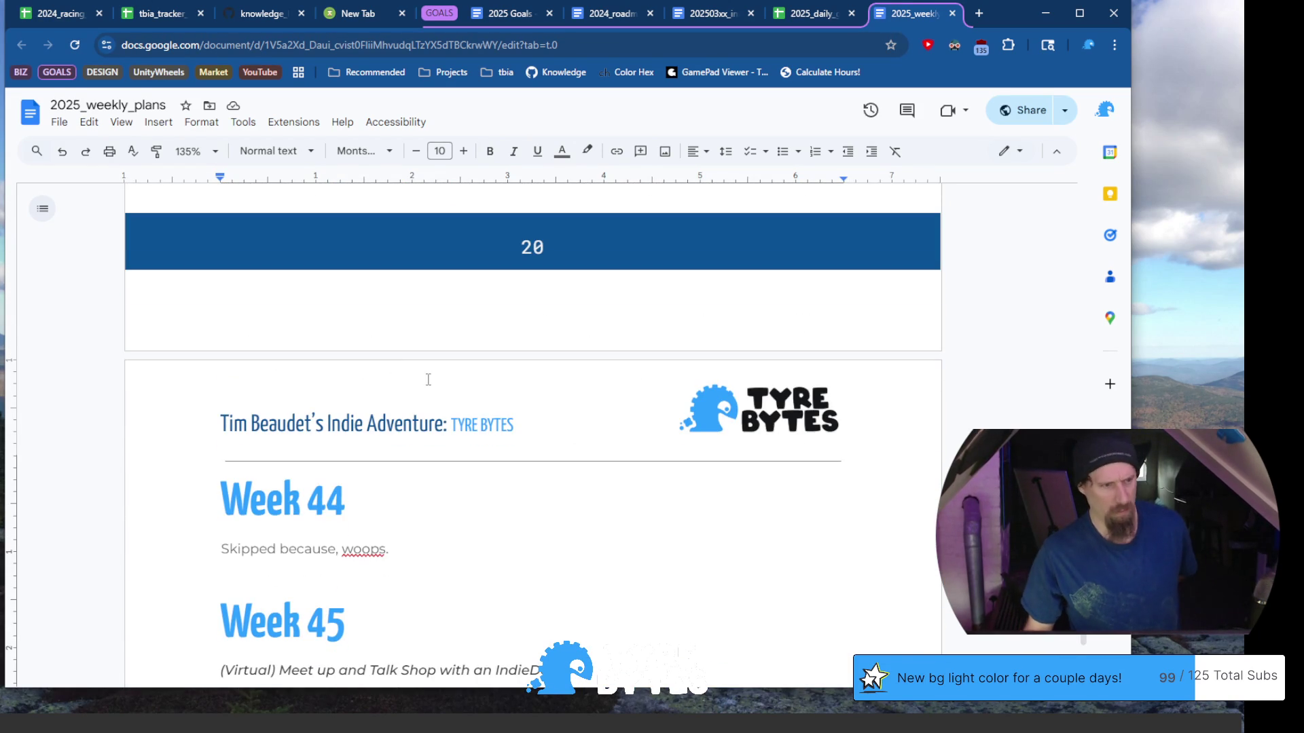
scroll(430, 372, "down", 10)
scroll(429, 372, "up", 5)
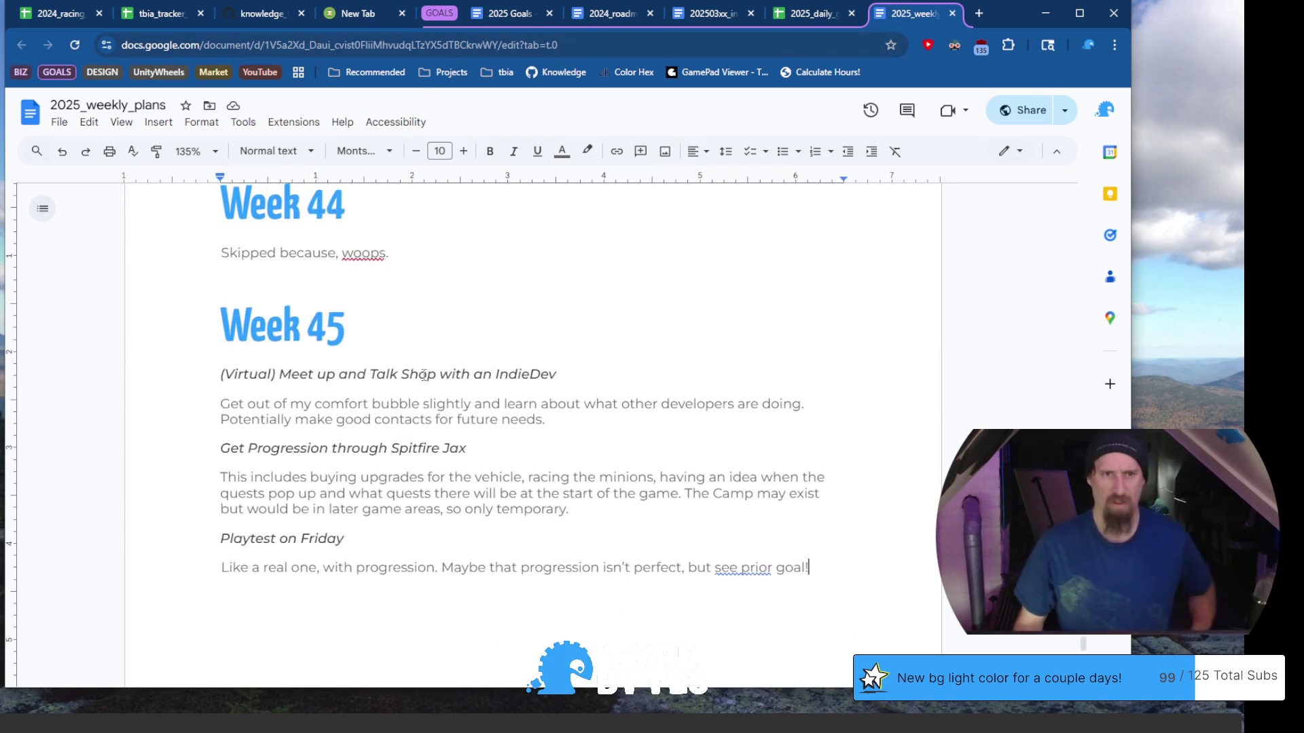
left_click(253, 21)
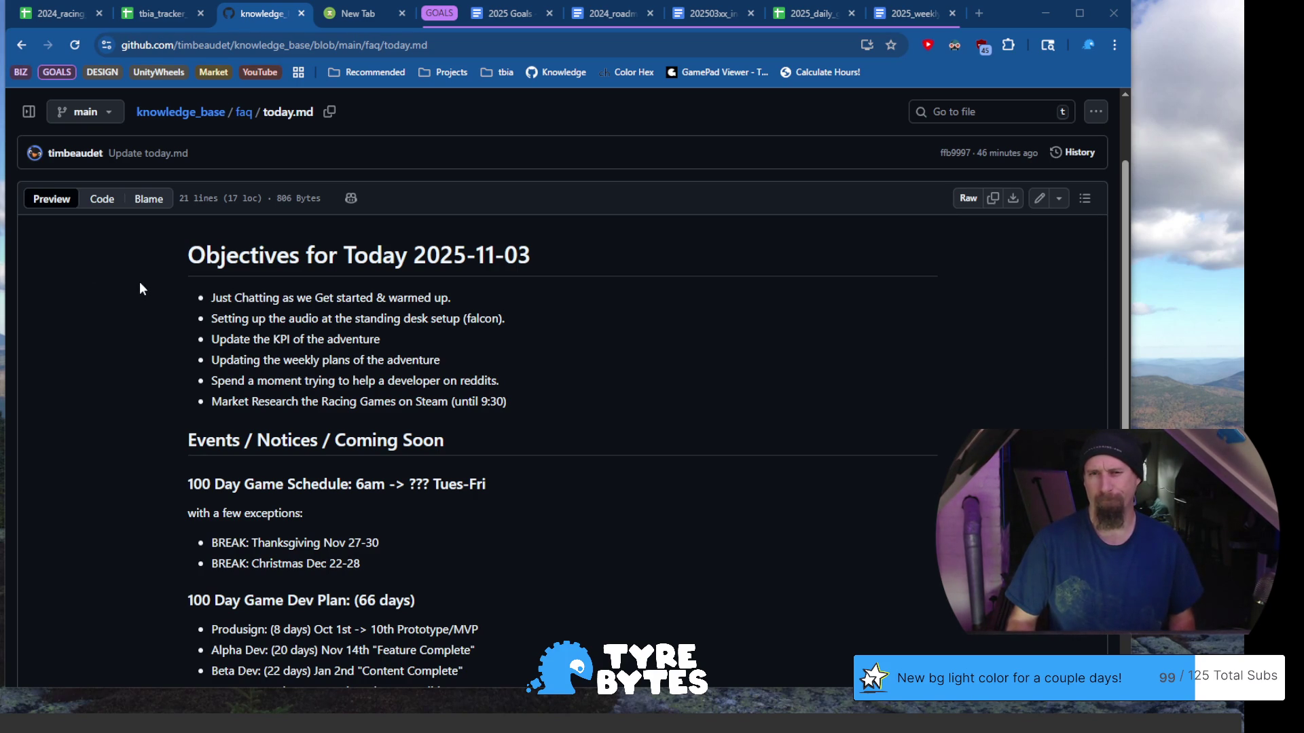
Close the life-timer New Tab page, leaving the 2025 Goals document in view
left_click(362, 17)
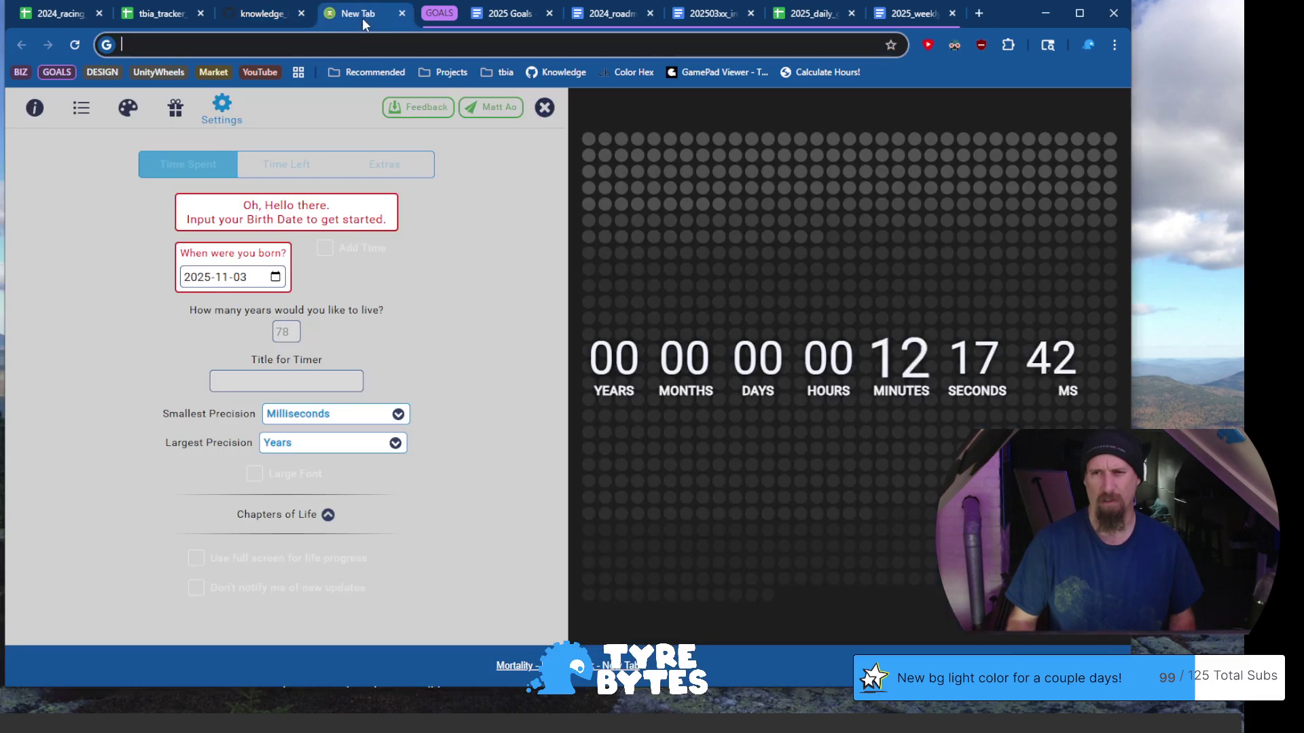
left_click(402, 14)
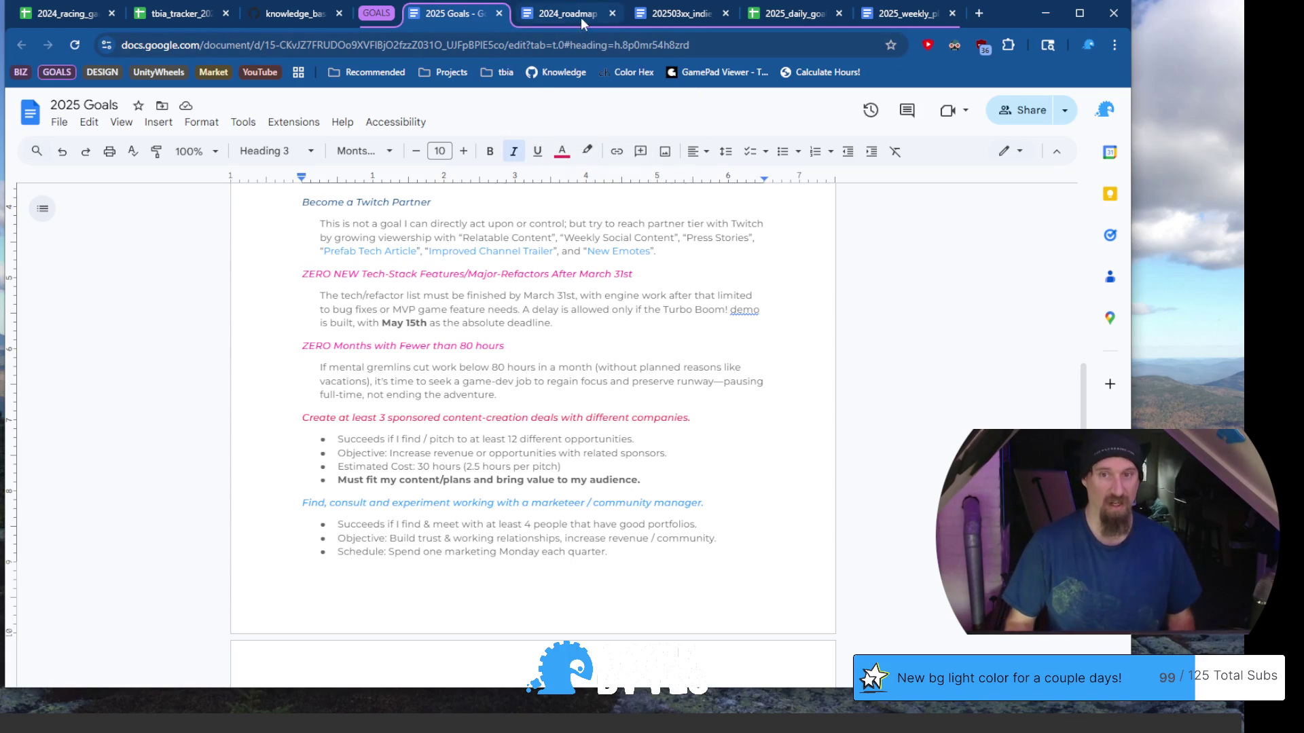
Flip through the 2024_roadmap, 202503xx_indie_tavern, goal checker and weekly plans tabs, ending on the goal checker
left_click(580, 17)
left_click(679, 14)
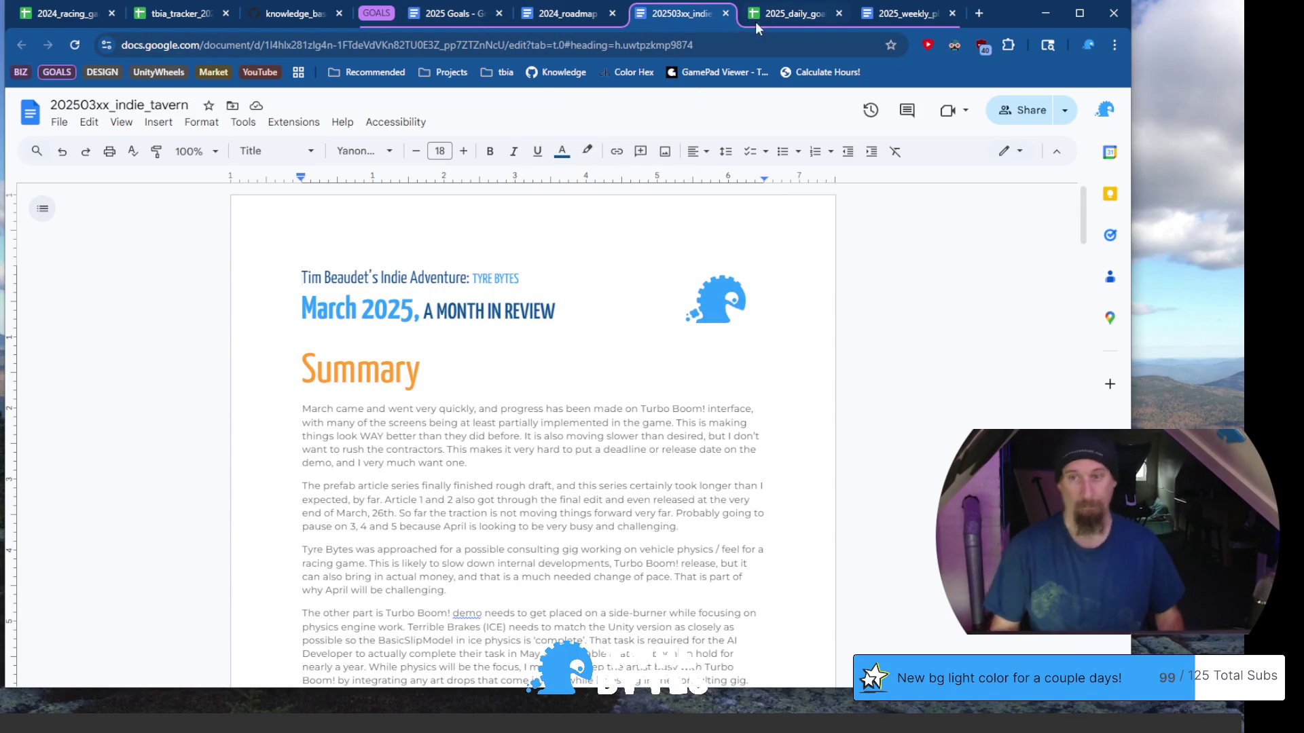
left_click(757, 16)
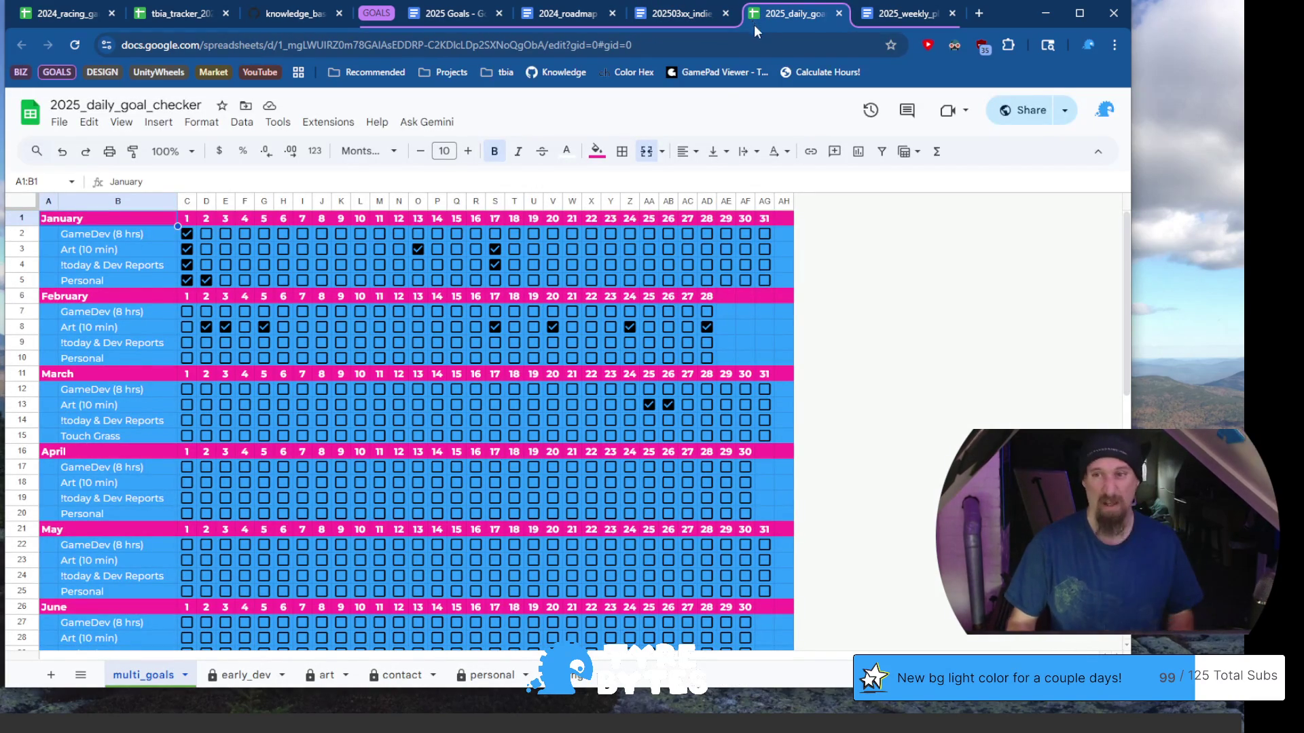
left_click(903, 13)
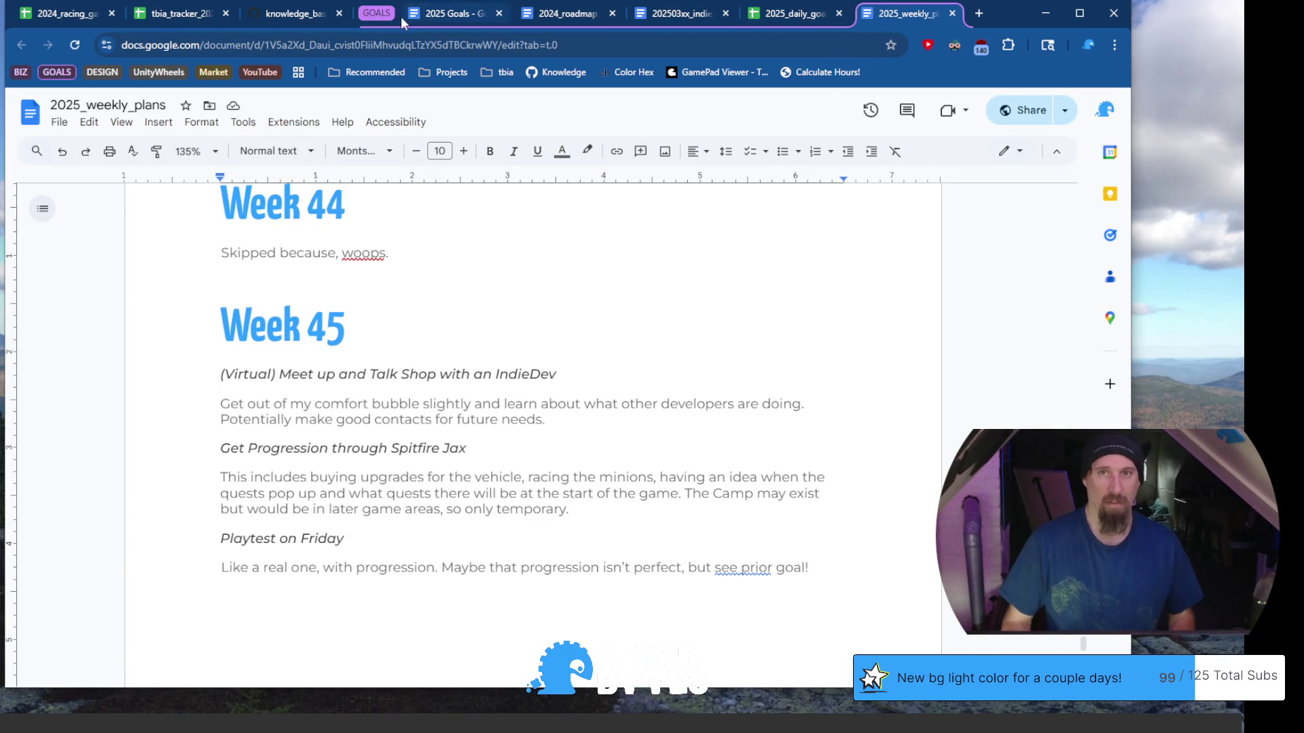
mouse_move(401, 16)
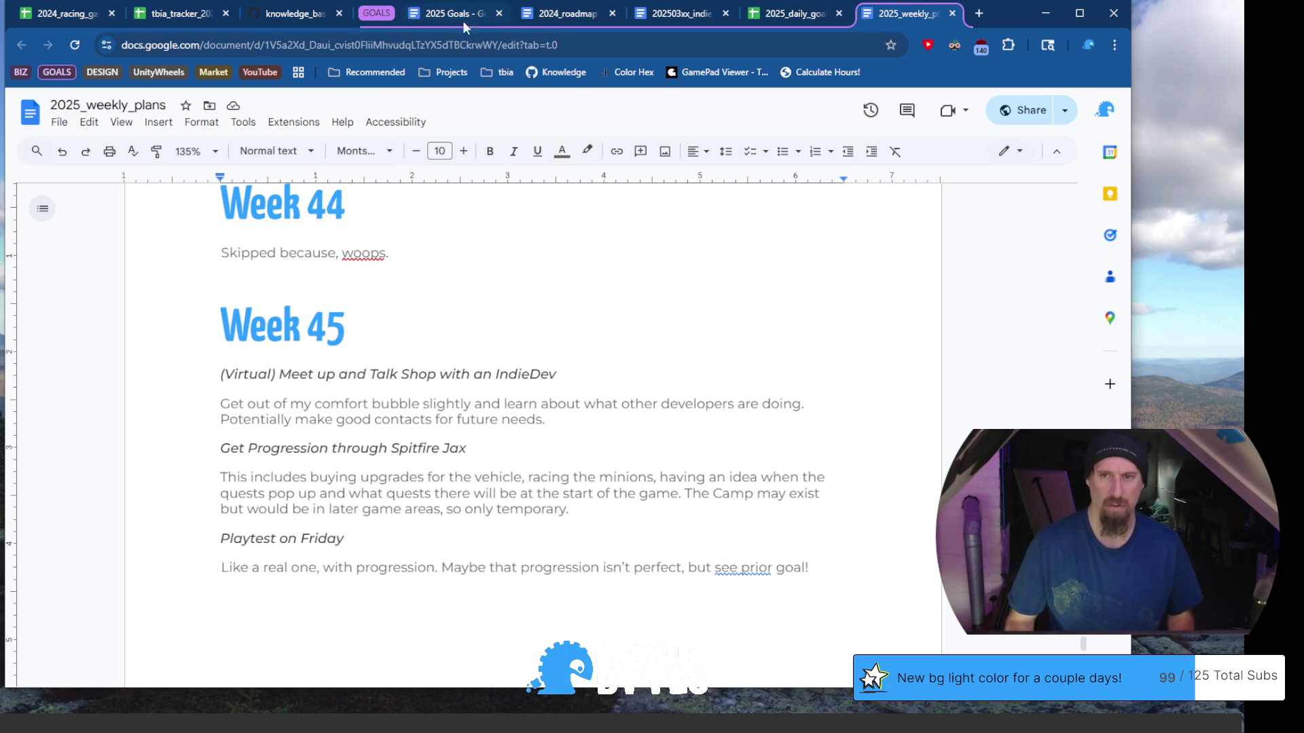
left_click(785, 10)
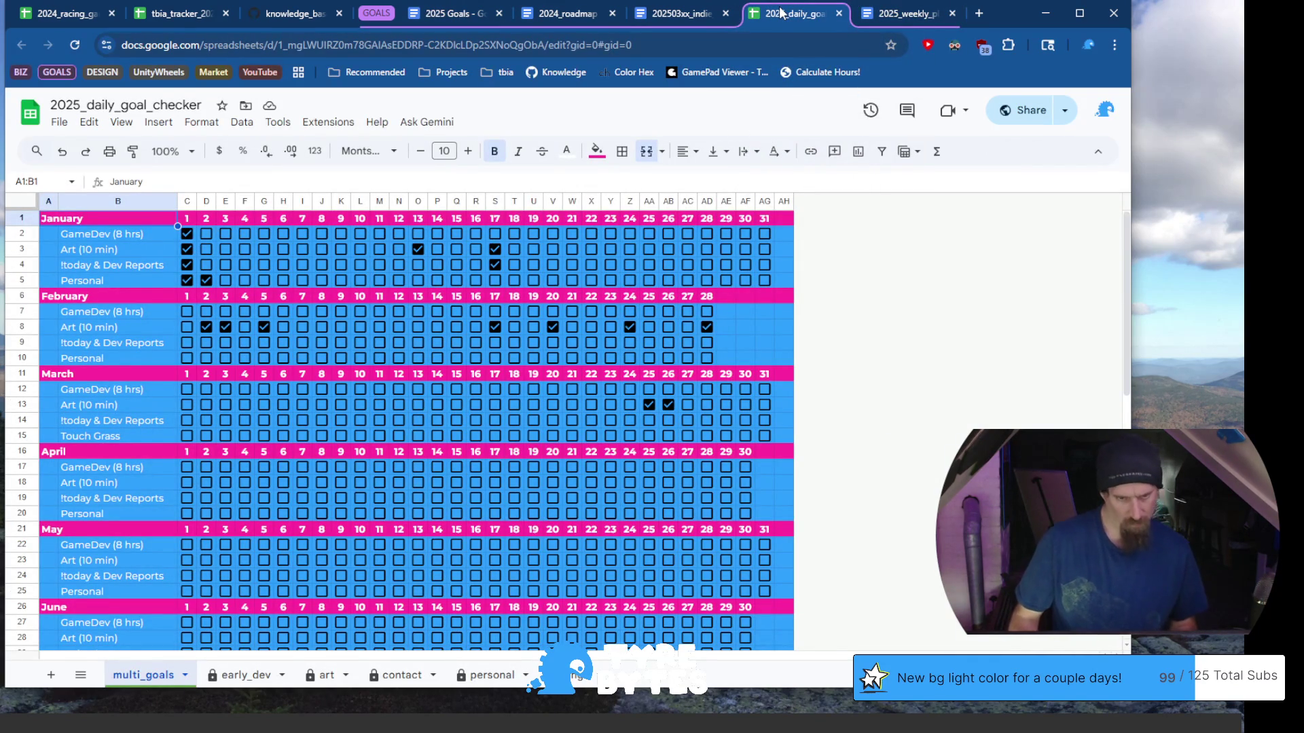
Scroll through the monthly checkboxes of 2025_daily_goal_checker, then move to the 202503xx_indie_tavern review
scroll(219, 454, "down", 9)
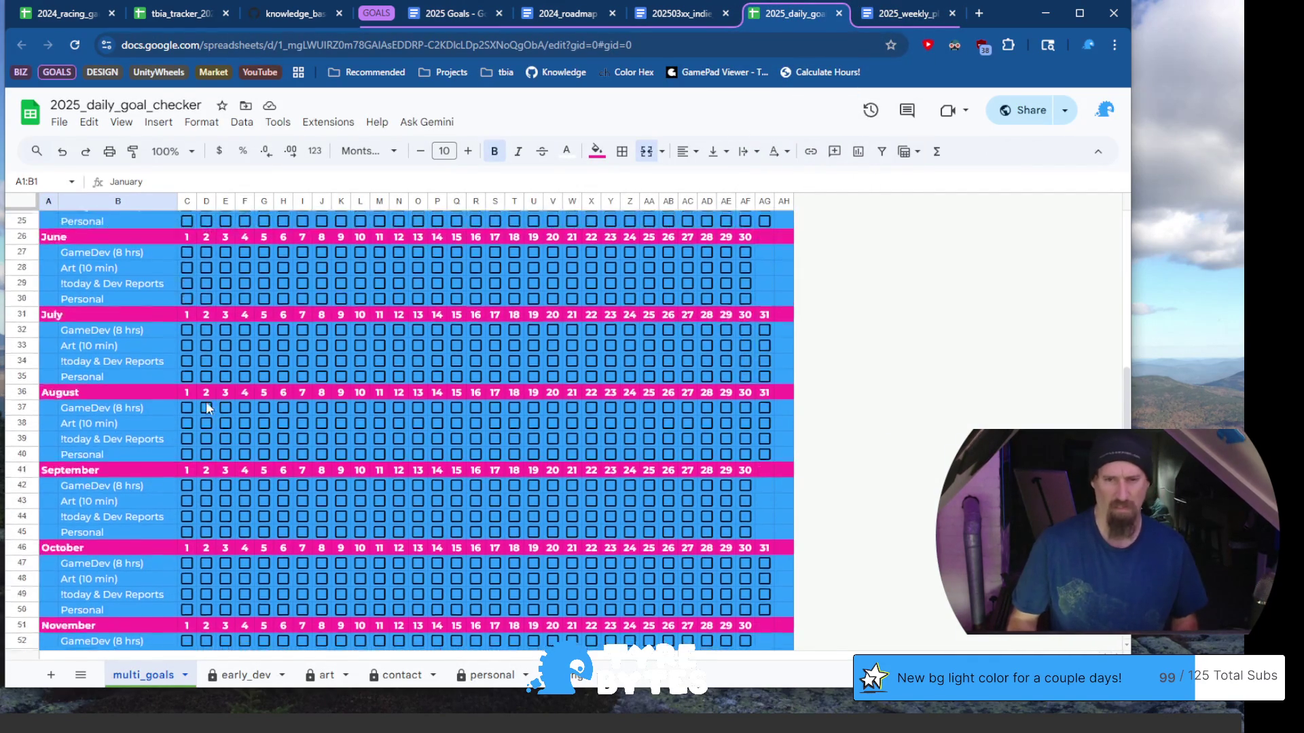
scroll(326, 340, "up", 7)
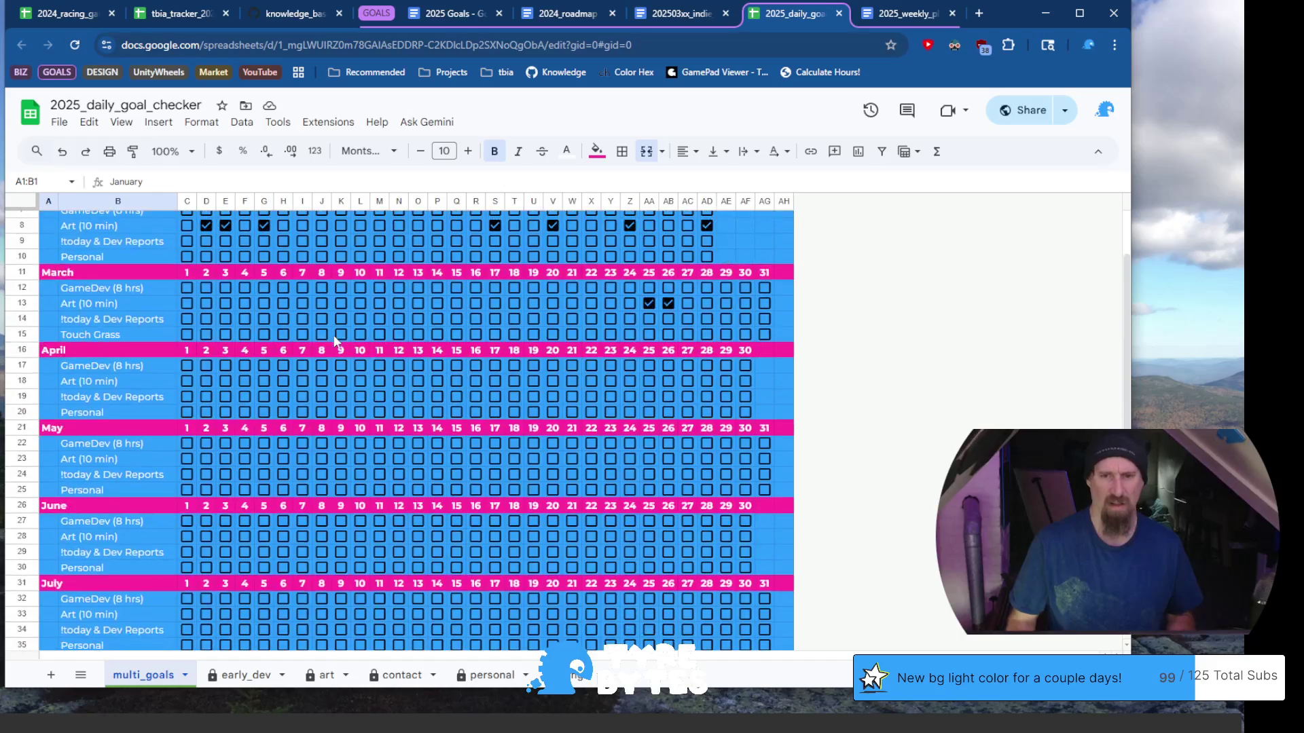
scroll(320, 343, "up", 3)
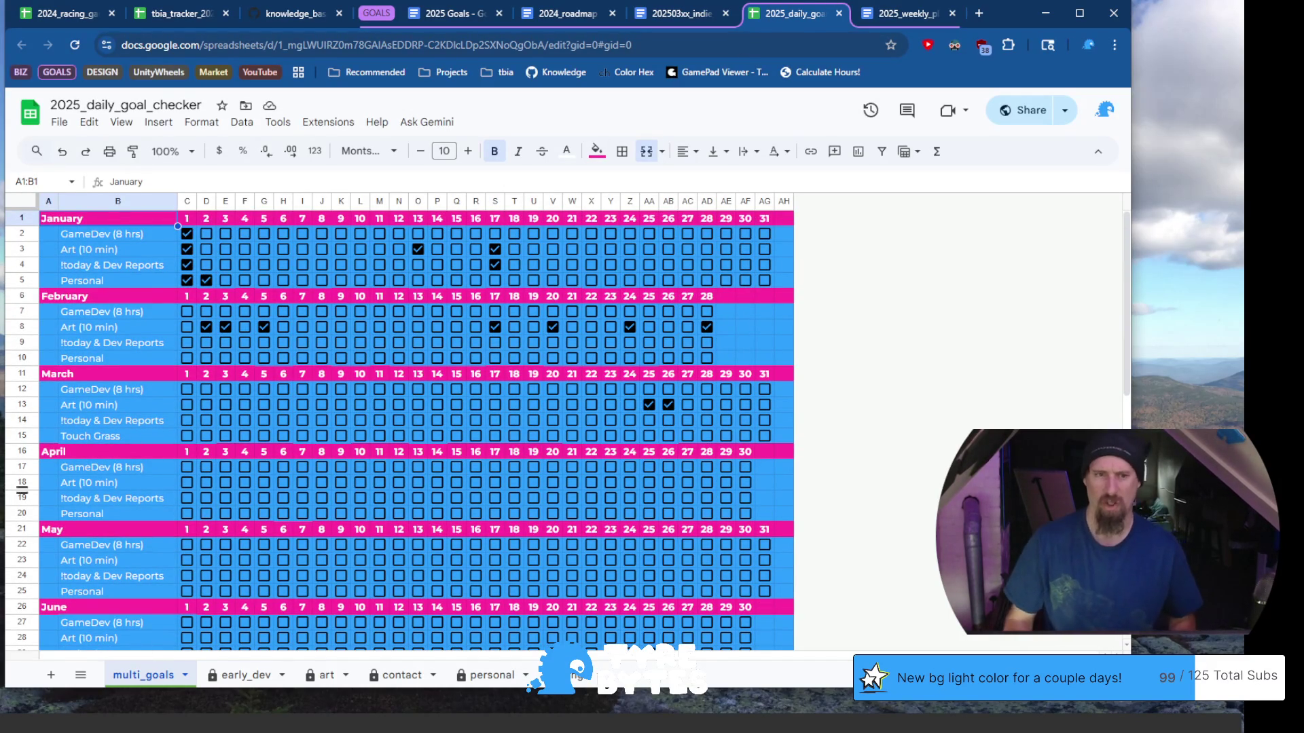
scroll(146, 424, "down", 5)
scroll(169, 427, "up", 5)
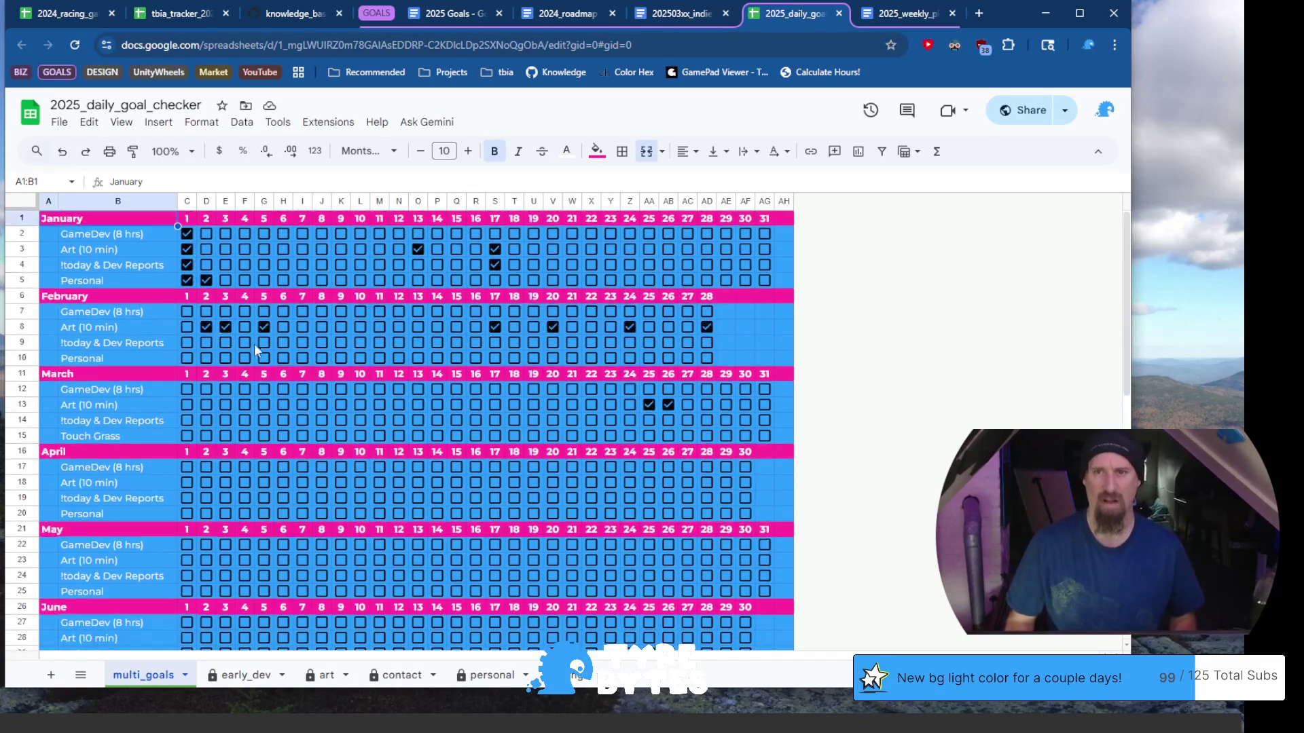
left_click(676, 14)
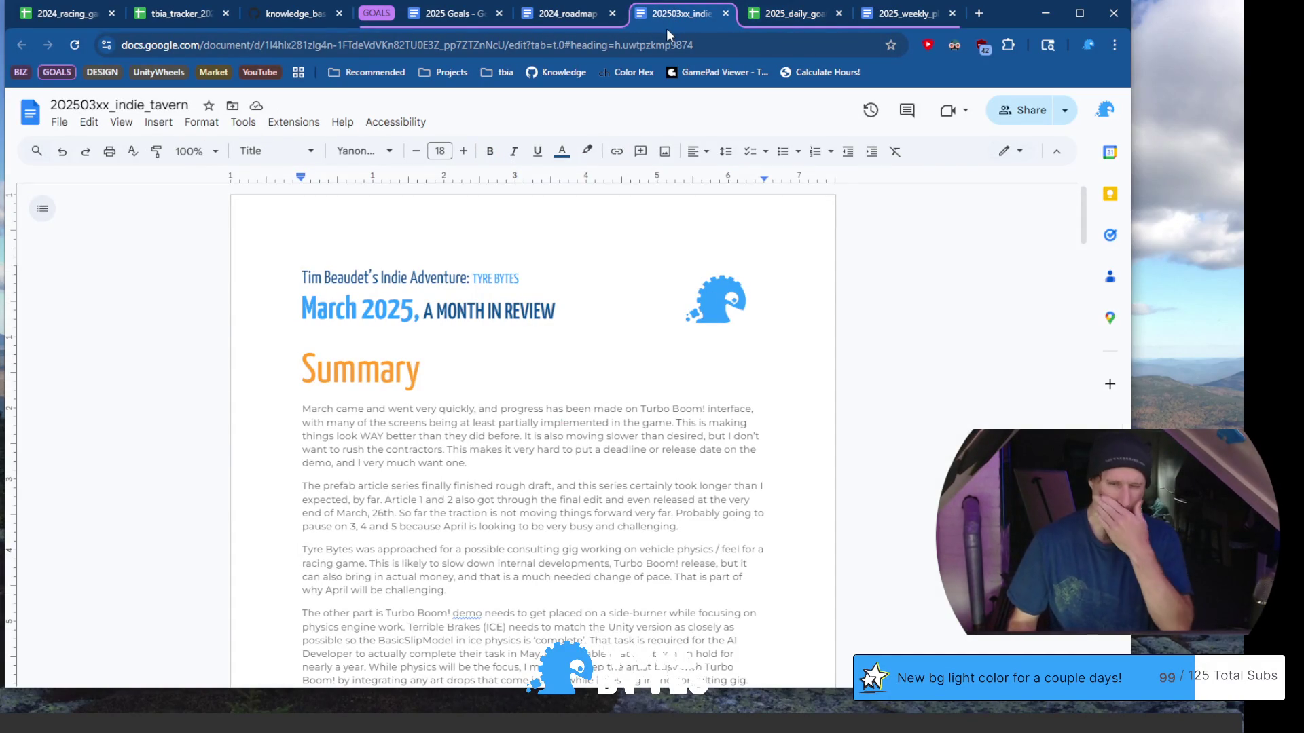
Glance at the 2024_roadmap, then return to the GitHub today.md objectives page
left_click(567, 14)
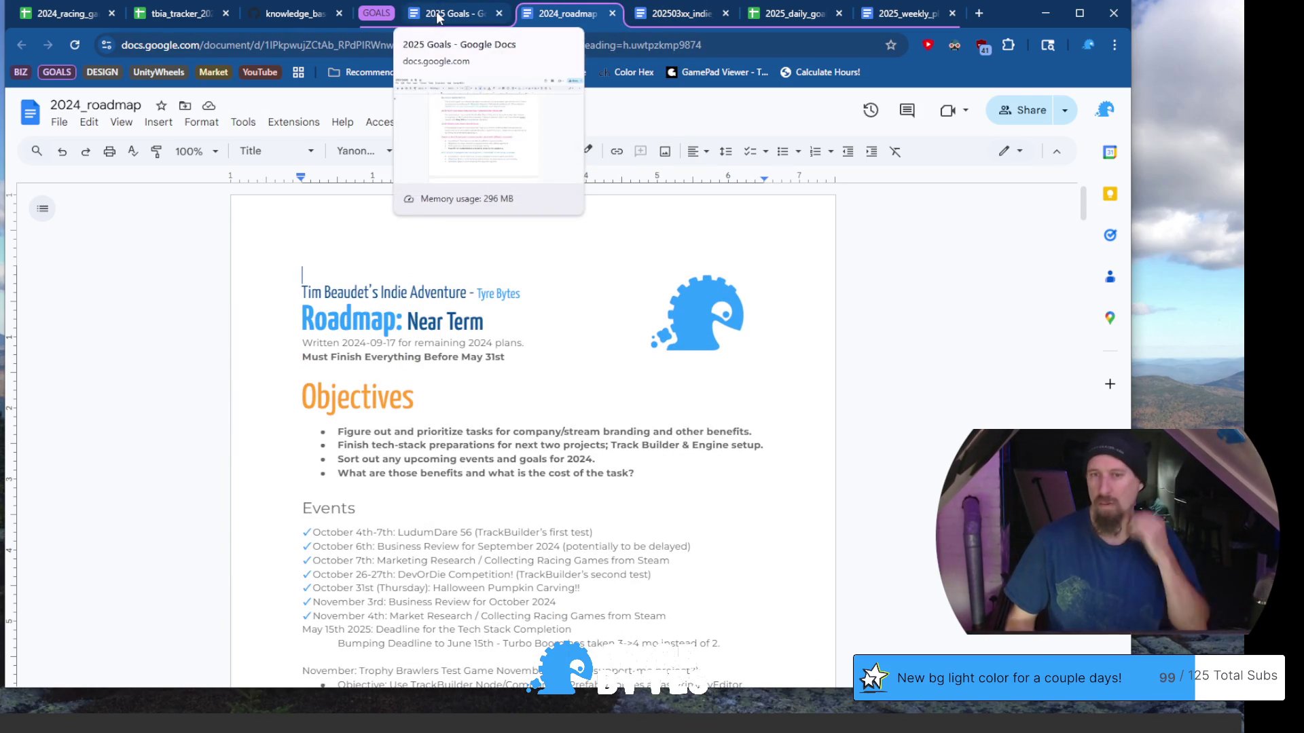
left_click(271, 20)
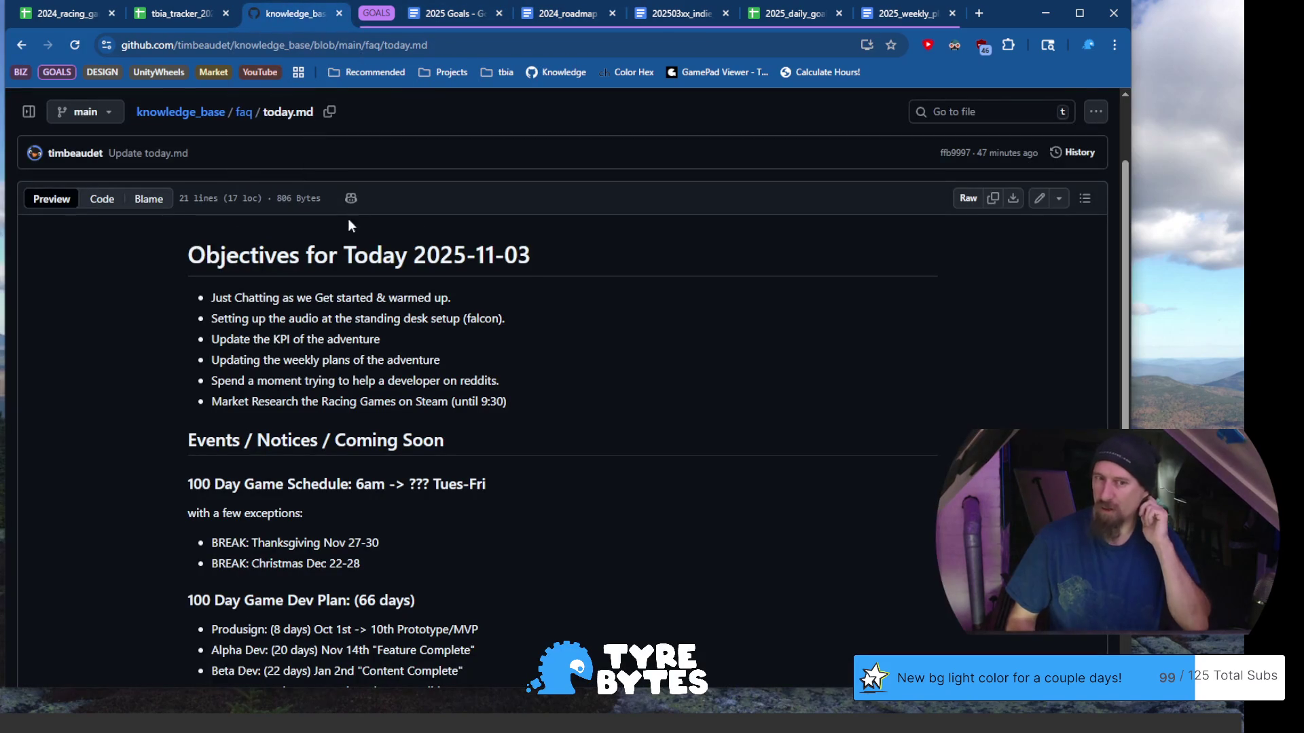
Highlight the 'Spend a moment trying to help a developer on reddits' objective in today.md
left_click_drag(240, 359, 370, 342)
left_click_drag(264, 360, 381, 372)
left_click(420, 370)
left_click_drag(507, 382, 238, 381)
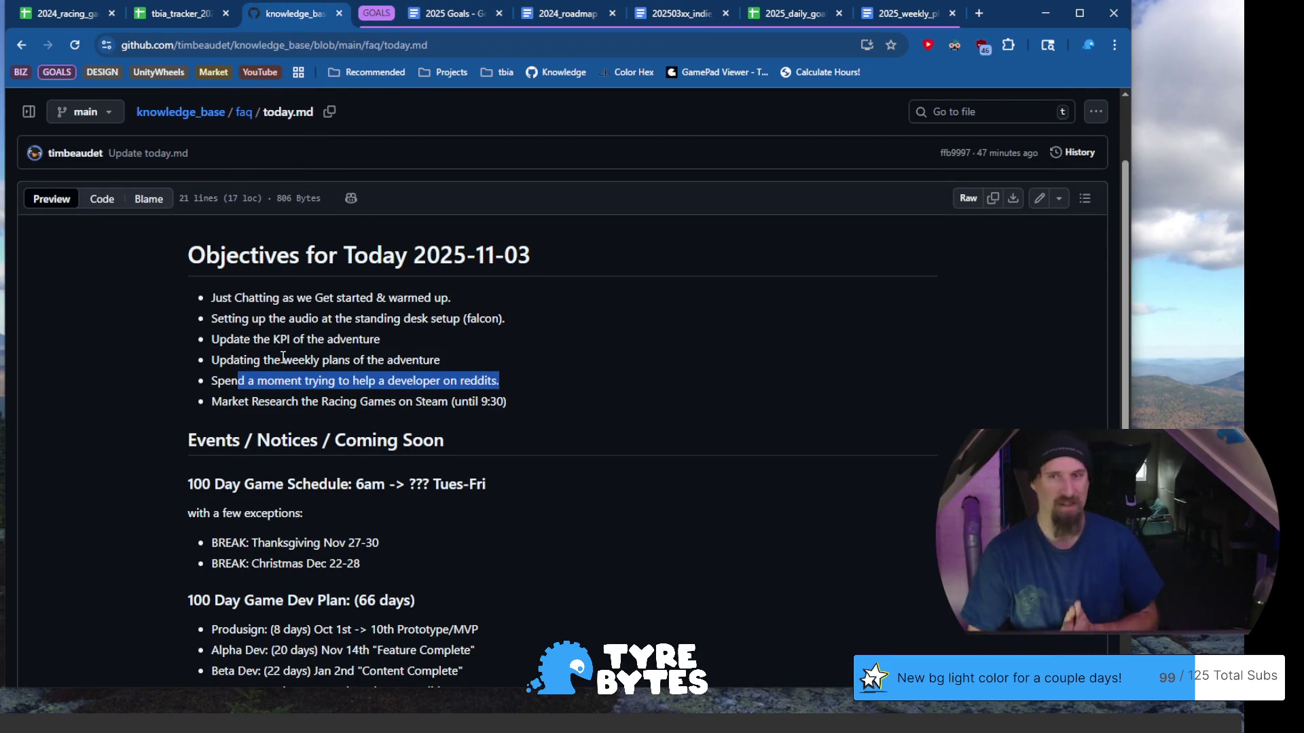